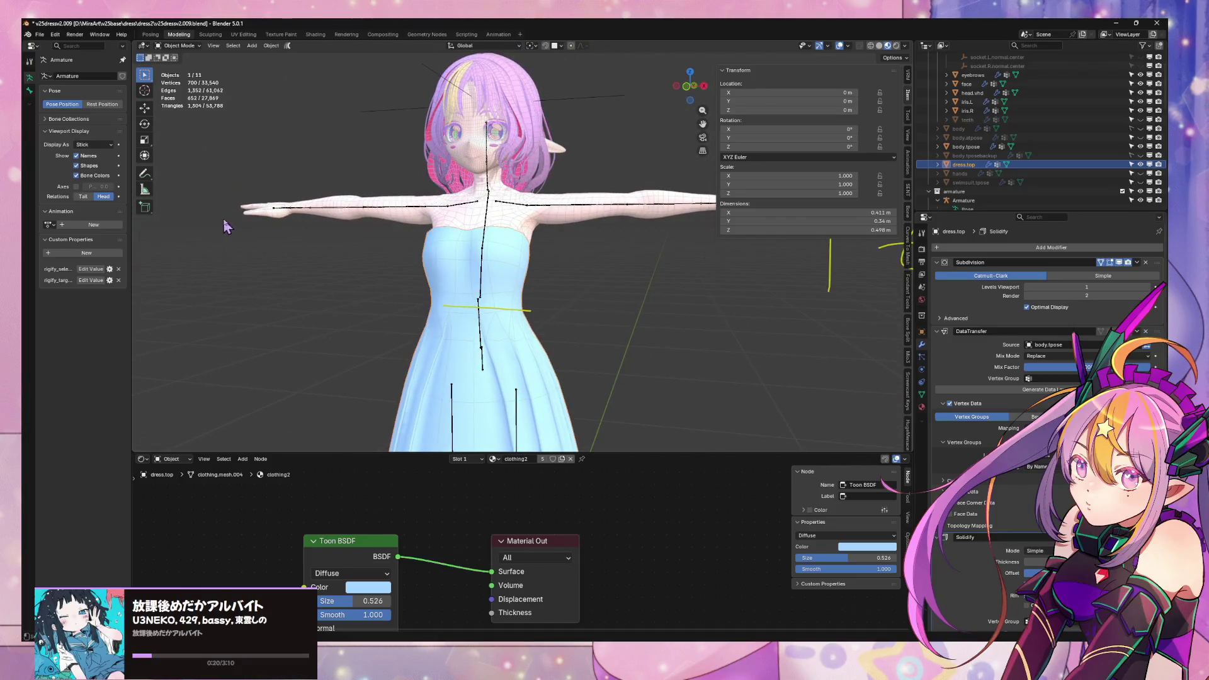
# - Inspect the character from the front, toggling the viewport overlays off and back on
pyautogui.scroll(-3, 223, 218)
pyautogui.scroll(3, 418, 216)
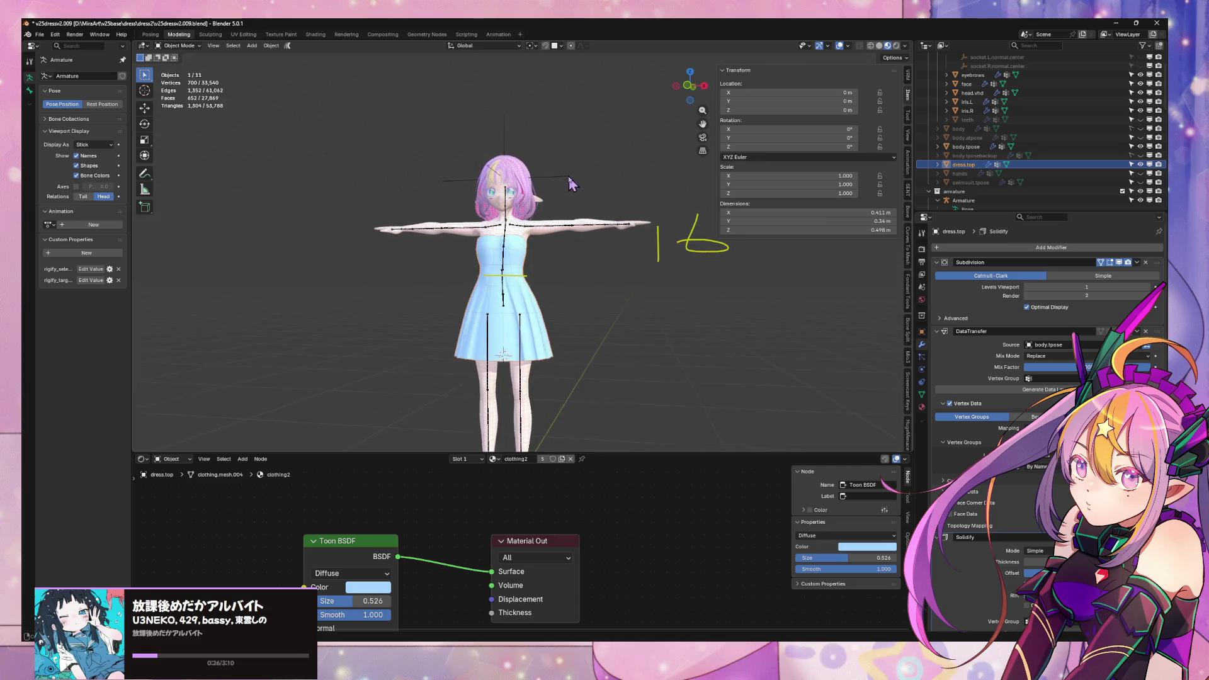
pyautogui.click(841, 46)
pyautogui.moveTo(560, 114)
pyautogui.mouseDown(button='middle')
pyautogui.moveTo(547, 141)
pyautogui.moveTo(586, 165)
pyautogui.moveTo(597, 255)
pyautogui.moveTo(662, 248)
pyautogui.mouseUp(button='middle')
pyautogui.scroll(-6, 554, 179)
pyautogui.press('KP_1')
pyautogui.click(840, 46)
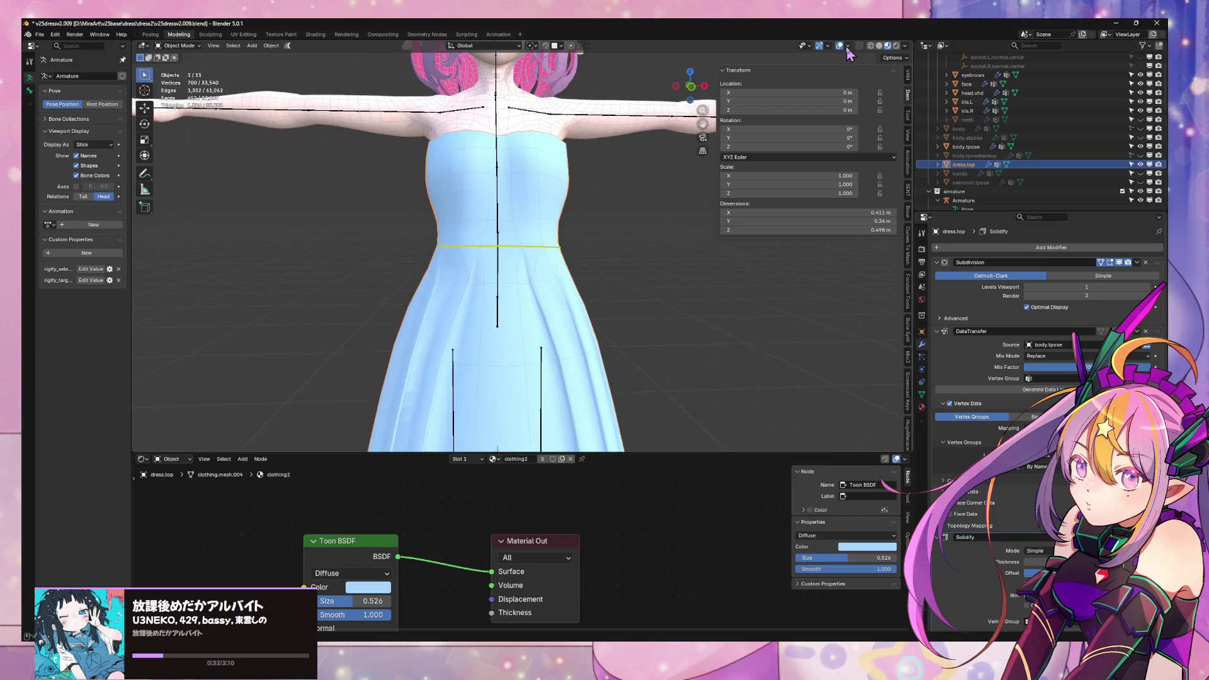
pyautogui.click(849, 46)
# - In Edit Mode, select the edge loop running around the dress waist
pyautogui.press('Tab')
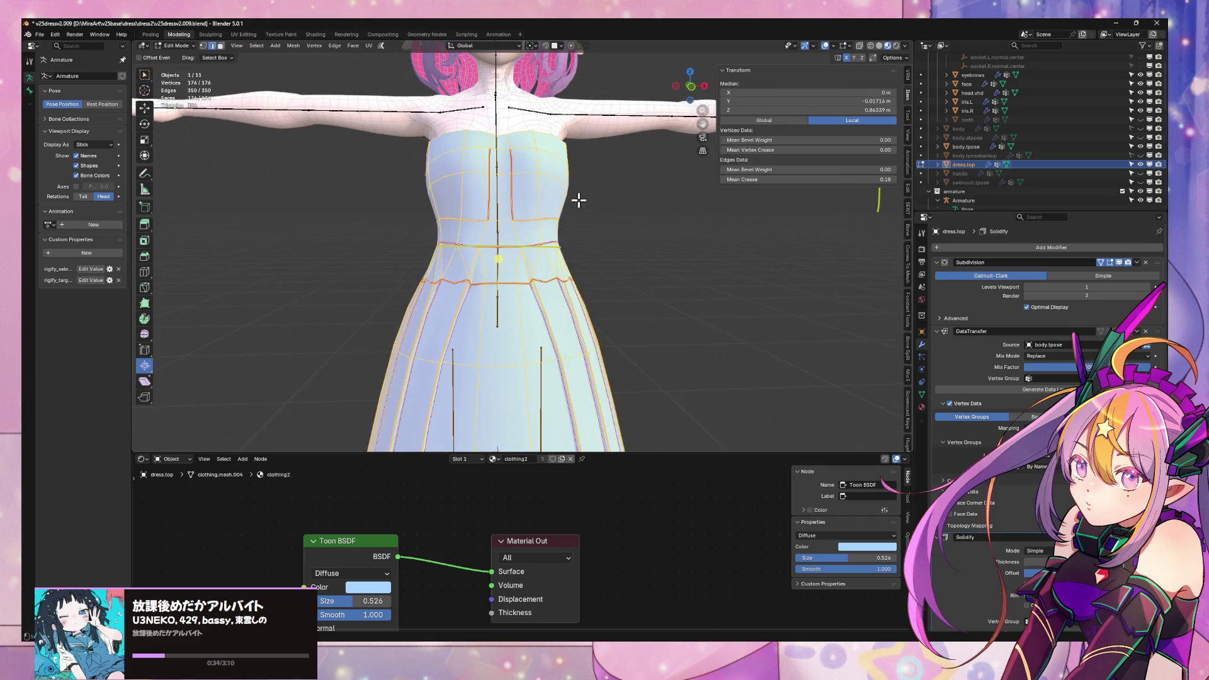
pyautogui.click(589, 230)
pyautogui.scroll(3, 594, 238)
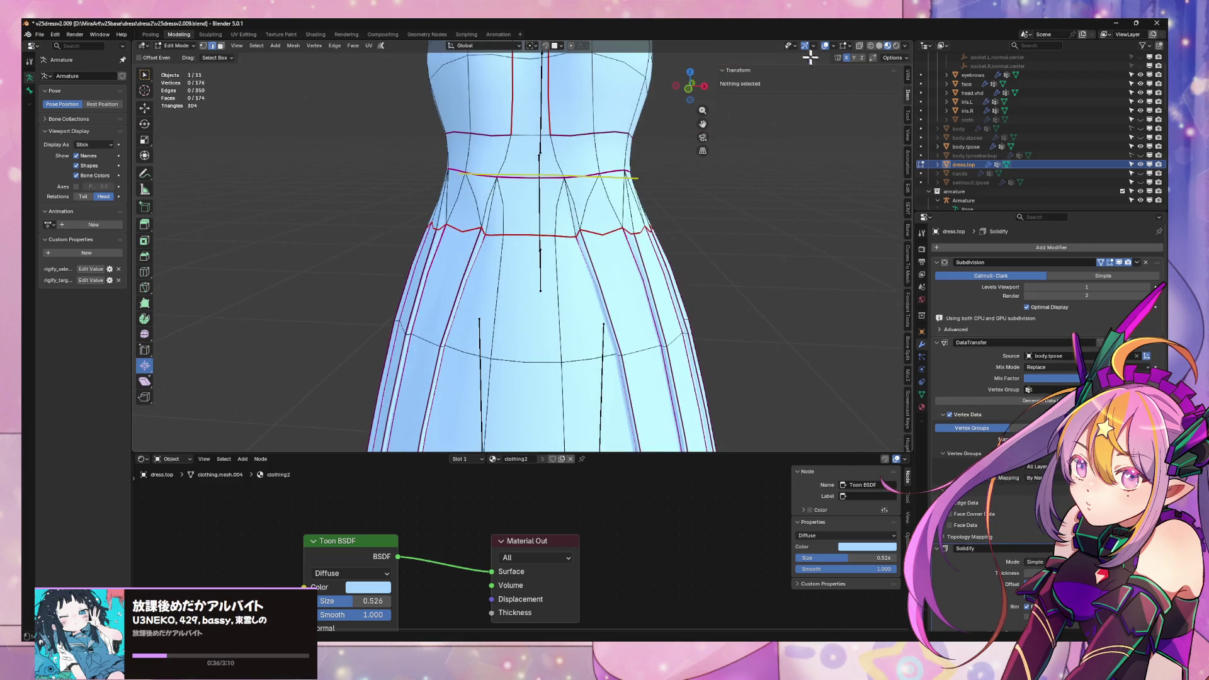
pyautogui.click(834, 47)
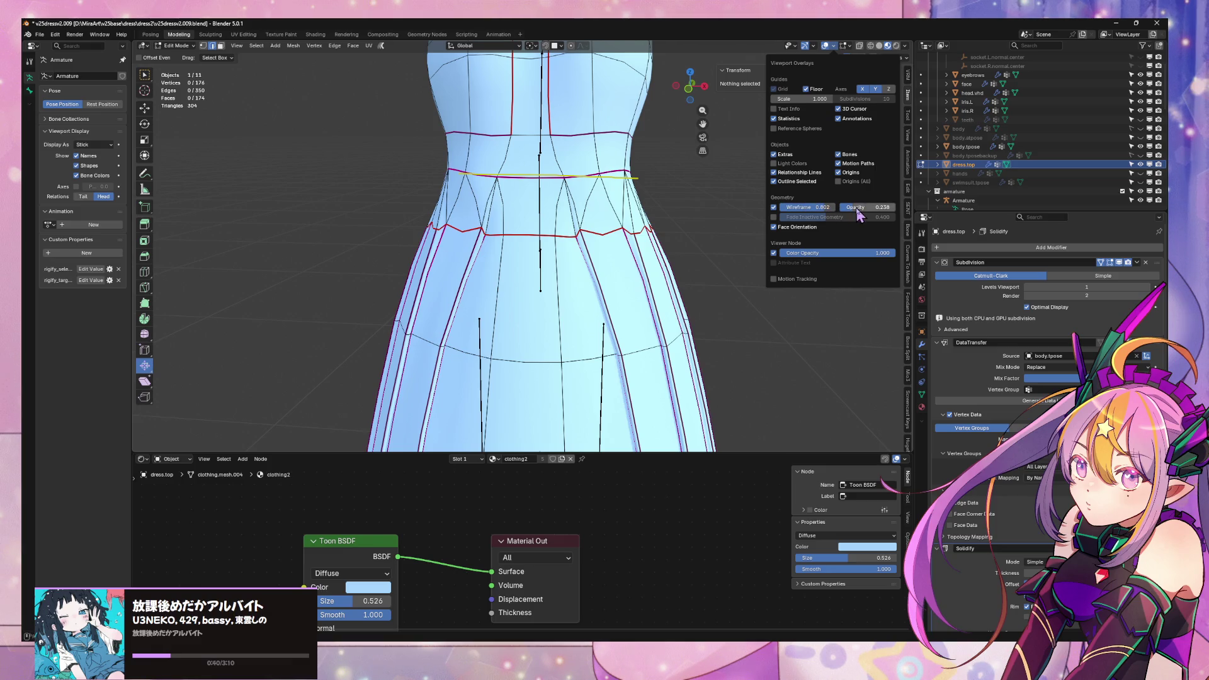
pyautogui.moveTo(639, 199)
pyautogui.mouseDown(button='middle')
pyautogui.moveTo(626, 238)
pyautogui.moveTo(593, 265)
pyautogui.mouseUp(button='middle')
pyautogui.press('1')
pyautogui.click(512, 271)
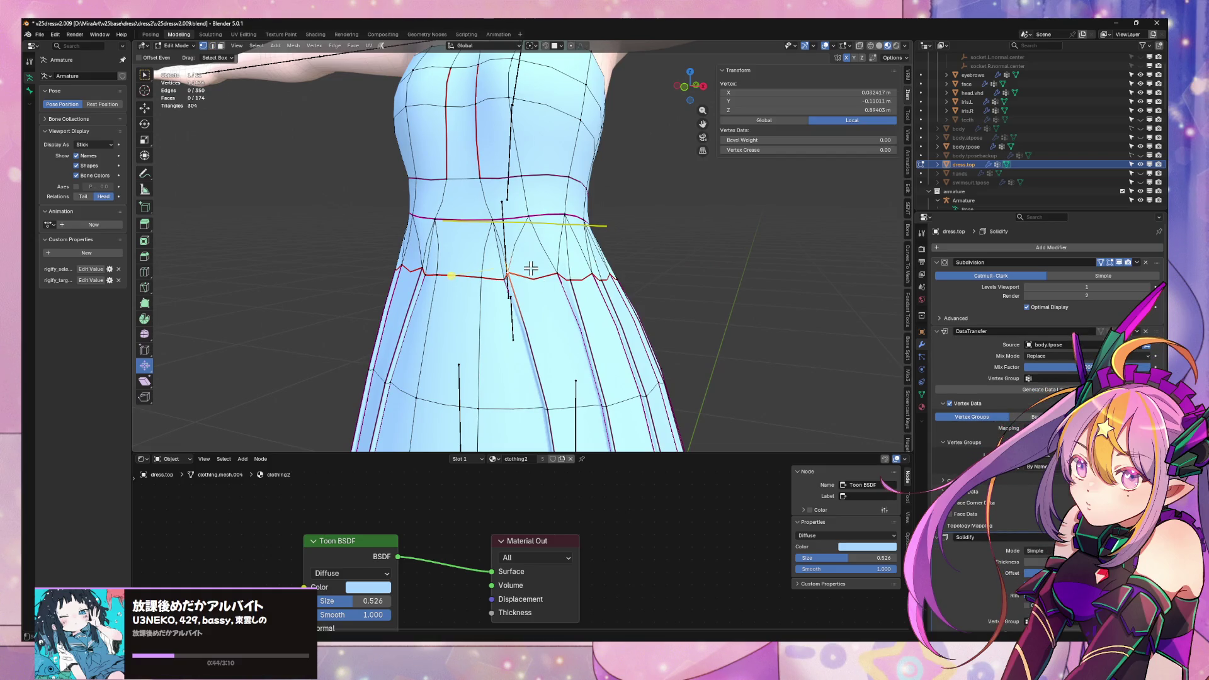
pyautogui.press('2')
pyautogui.click(524, 272)
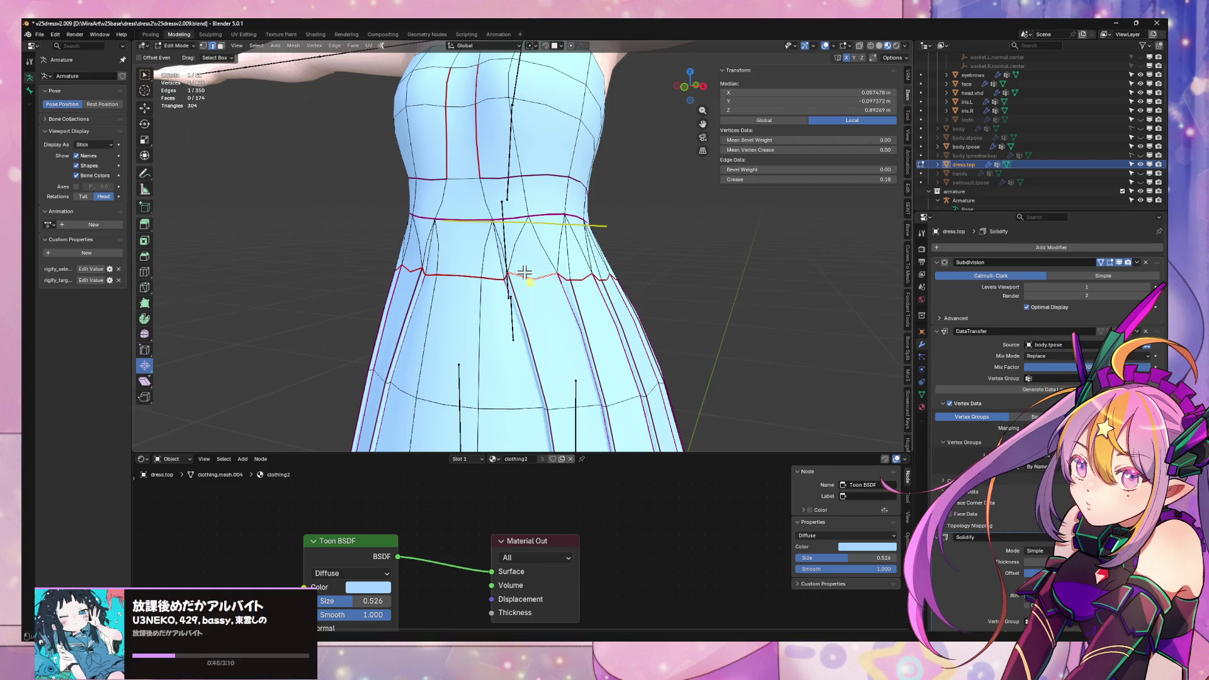
pyautogui.keyDown('alt'); pyautogui.click(562, 267); pyautogui.keyUp('alt')
pyautogui.press('KP_1')
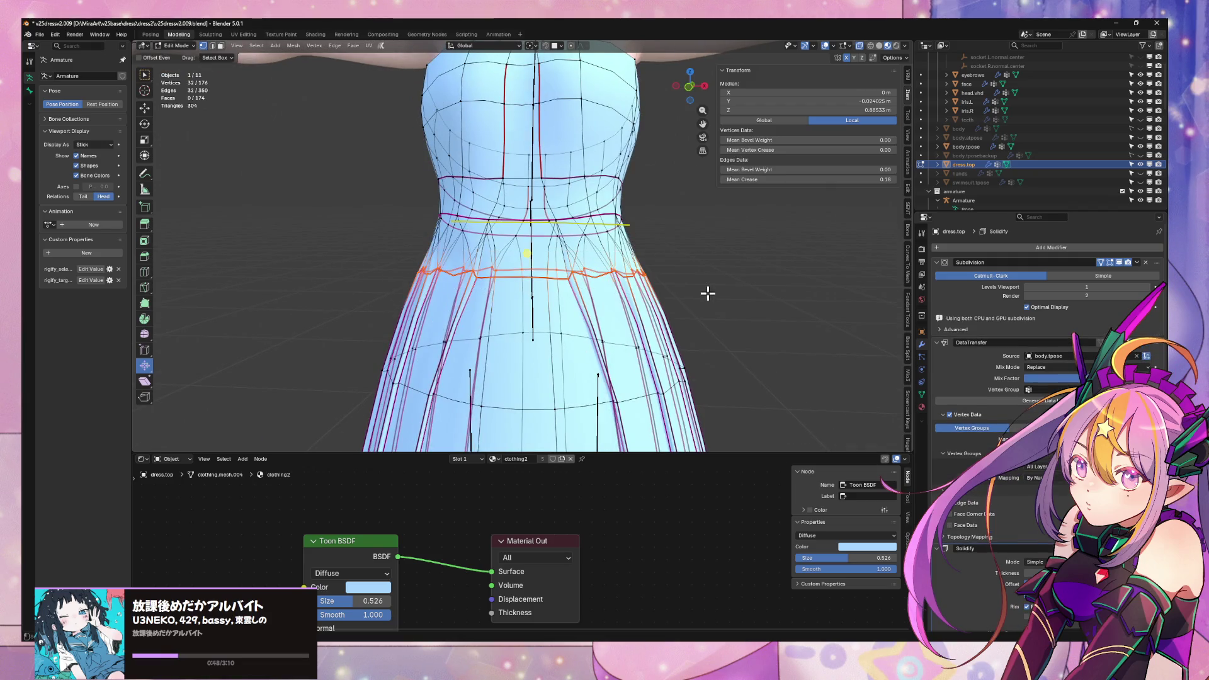
pyautogui.moveTo(708, 293); pyautogui.dragTo(661, 289, button='middle')
# - Apply Smooth Vertices to the waist loop and raise its smoothing strength
pyautogui.press('F3')
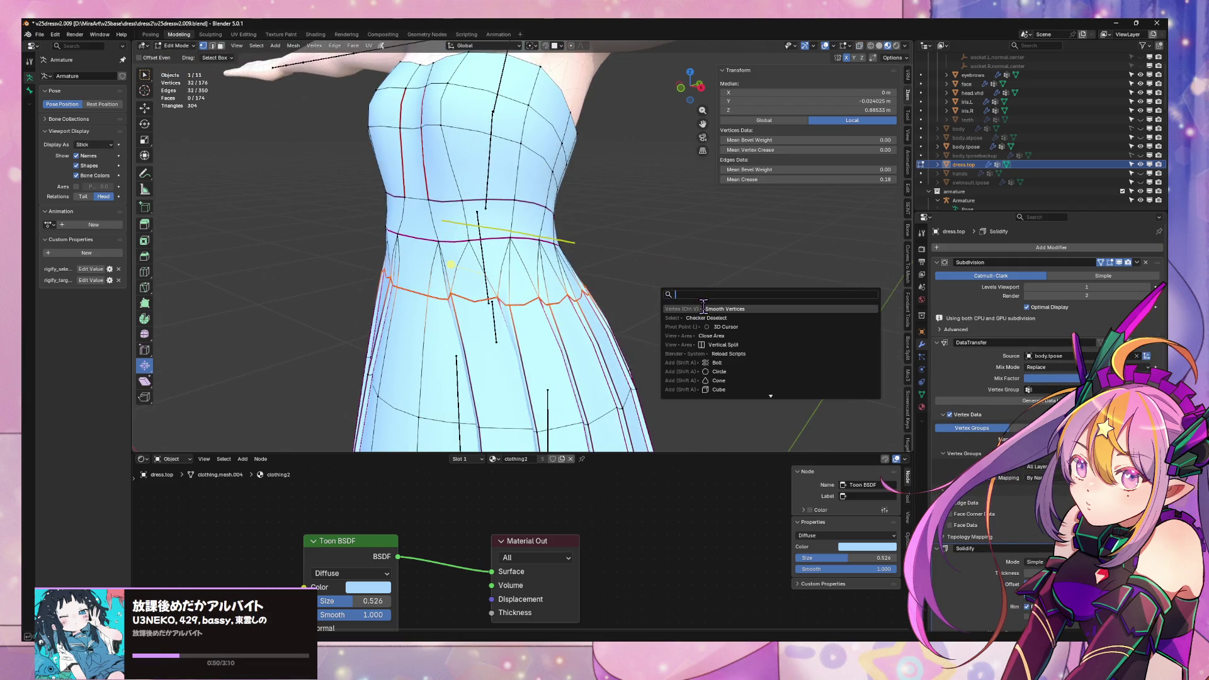
pyautogui.press('Return')
pyautogui.moveTo(262, 403)
pyautogui.mouseDown()
pyautogui.moveTo(284, 403)
pyautogui.moveTo(249, 403)
pyautogui.mouseUp()
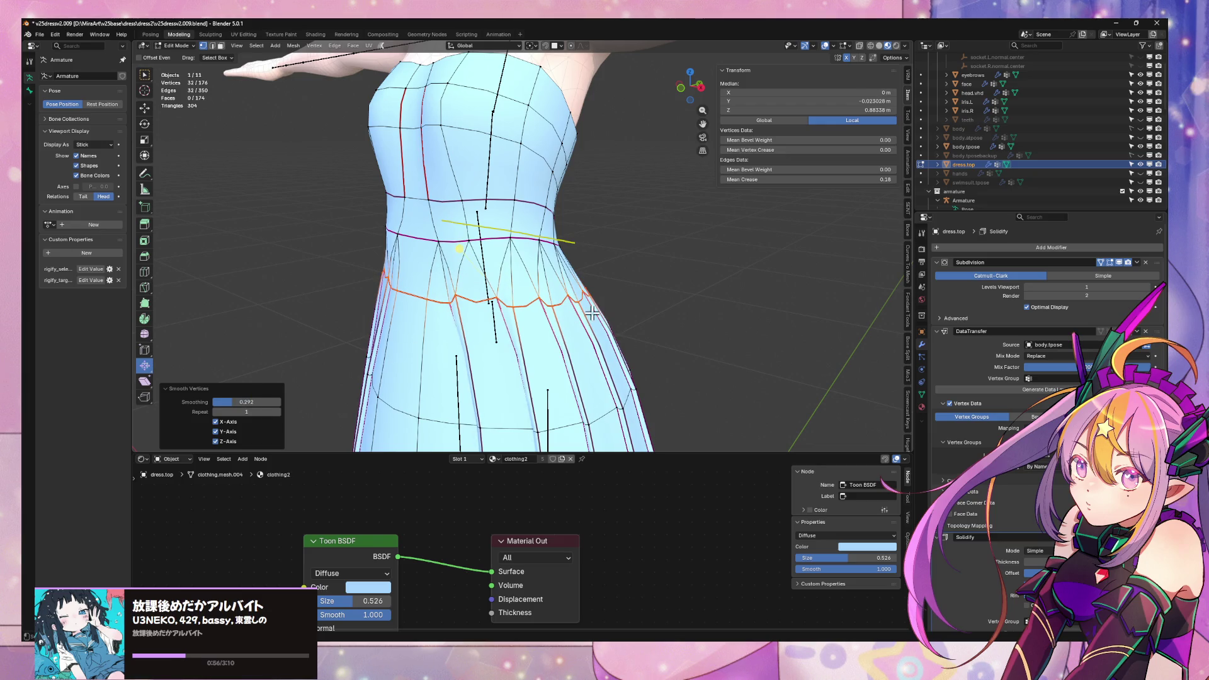
# - Return to Object Mode and orbit around the character to check the smoothed waist
pyautogui.press('Tab')
pyautogui.scroll(-6, 662, 302)
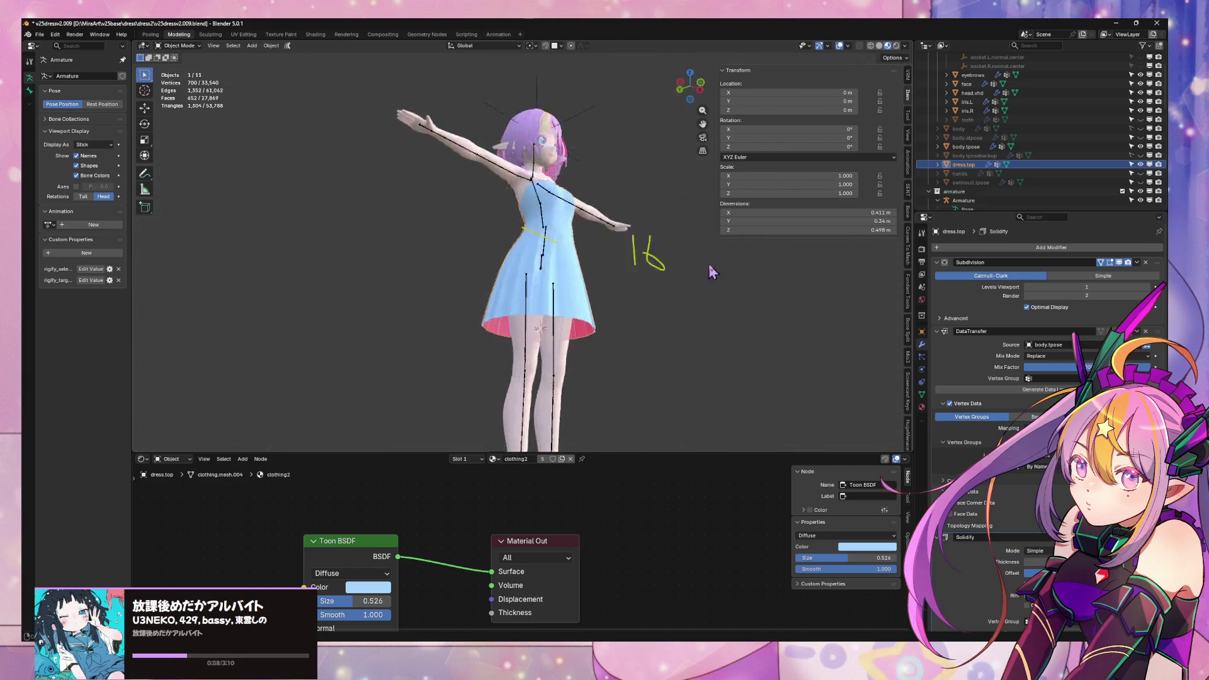
pyautogui.moveTo(710, 270)
pyautogui.mouseDown(button='middle')
pyautogui.moveTo(788, 278)
pyautogui.moveTo(860, 311)
pyautogui.moveTo(586, 276)
pyautogui.mouseUp(button='middle')
pyautogui.scroll(6, 542, 286)
pyautogui.press('Tab')
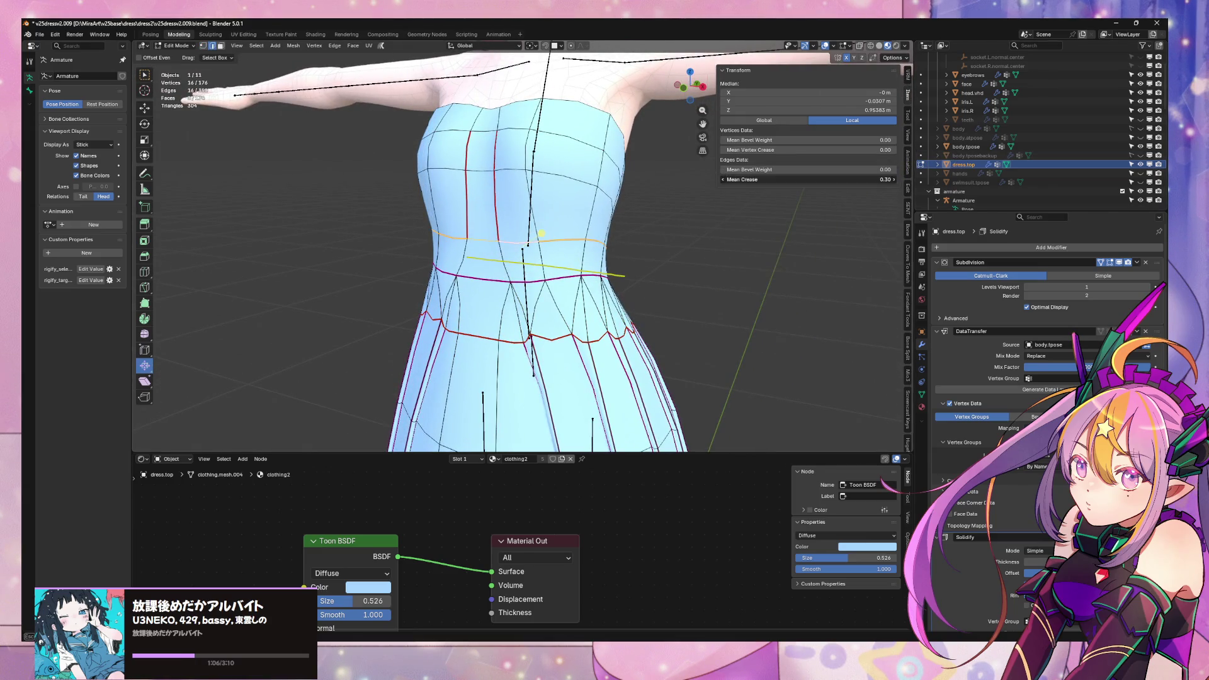
pyautogui.press('Tab')
pyautogui.moveTo(605, 297)
pyautogui.mouseDown(button='middle')
pyautogui.moveTo(697, 262)
pyautogui.moveTo(750, 262)
pyautogui.moveTo(693, 259)
pyautogui.mouseUp(button='middle')
# - Hide the viewport overlays and view the character from a rear three-quarter angle
pyautogui.scroll(-4, 672, 262)
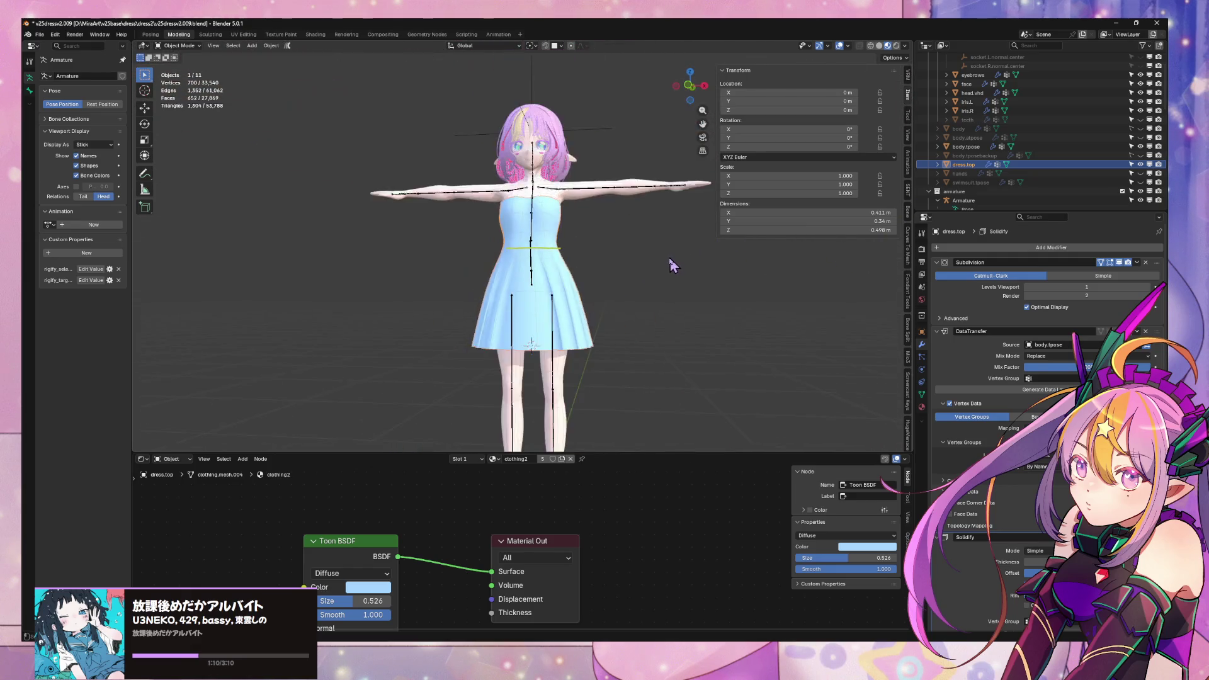
pyautogui.moveTo(665, 304)
pyautogui.mouseDown(button='middle')
pyautogui.moveTo(636, 290)
pyautogui.moveTo(662, 277)
pyautogui.moveTo(583, 254)
pyautogui.mouseUp(button='middle')
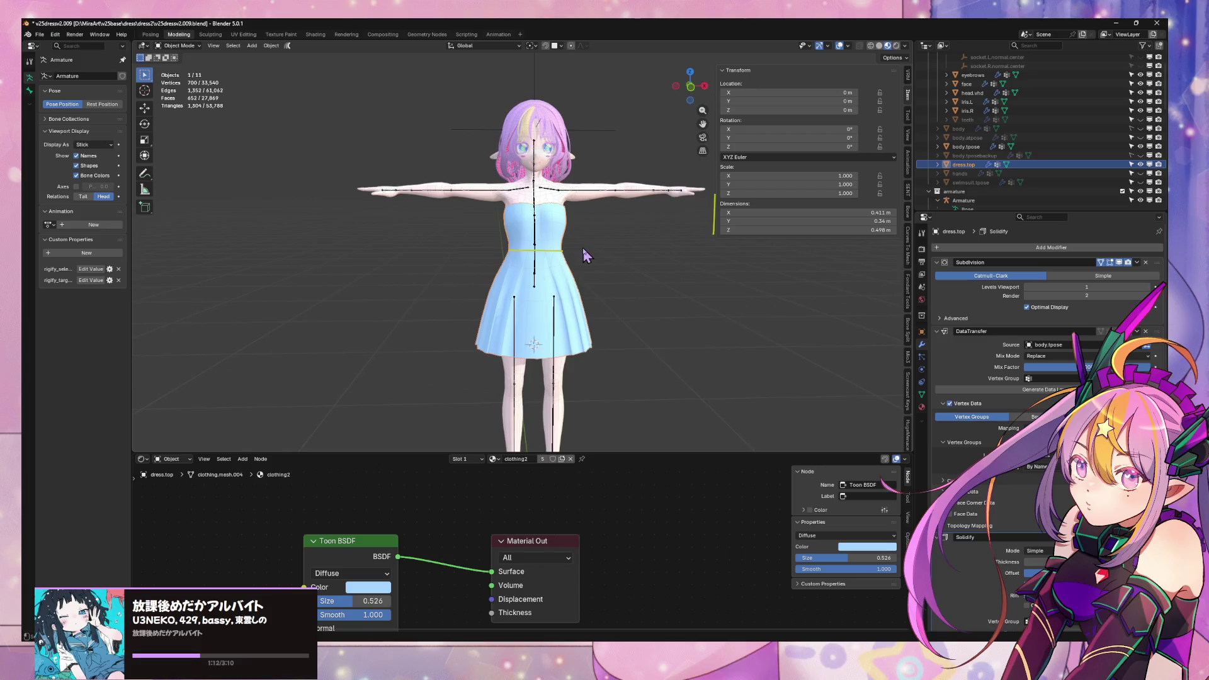
pyautogui.click(840, 46)
pyautogui.moveTo(604, 170)
pyautogui.mouseDown(button='middle')
pyautogui.moveTo(284, 138)
pyautogui.moveTo(419, 165)
pyautogui.moveTo(273, 181)
pyautogui.moveTo(277, 170)
pyautogui.mouseUp(button='middle')
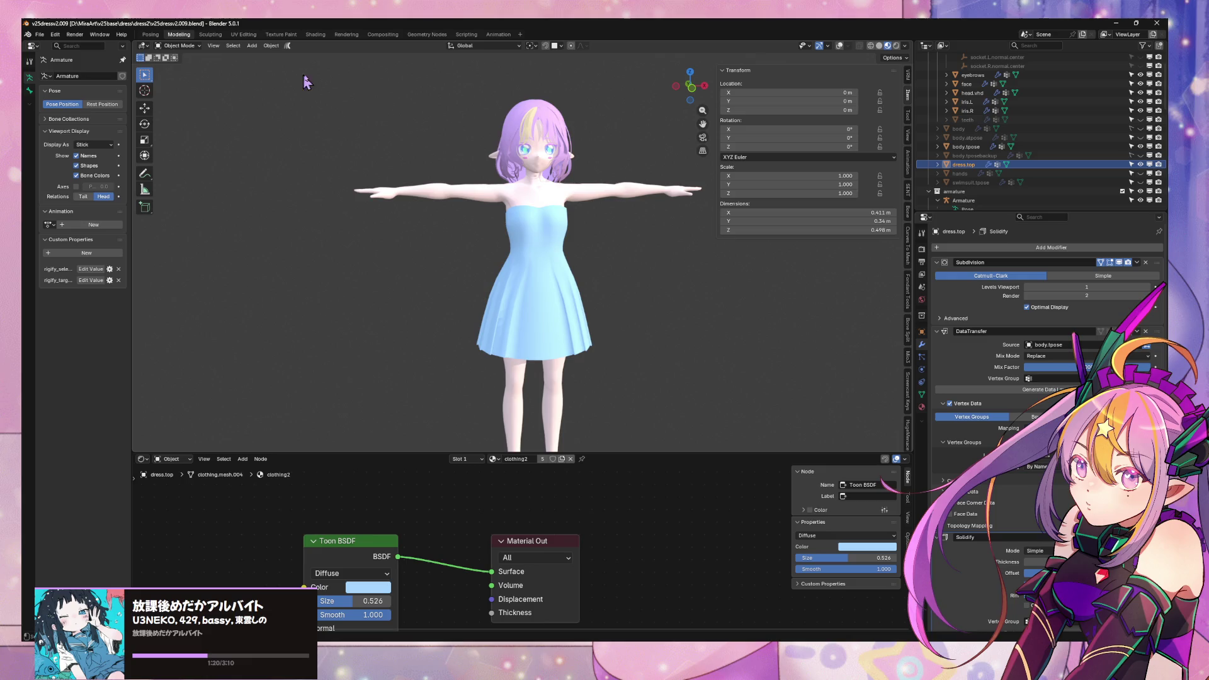
# - Save the file incrementally as v25dressv2.011.blend
pyautogui.click(40, 35)
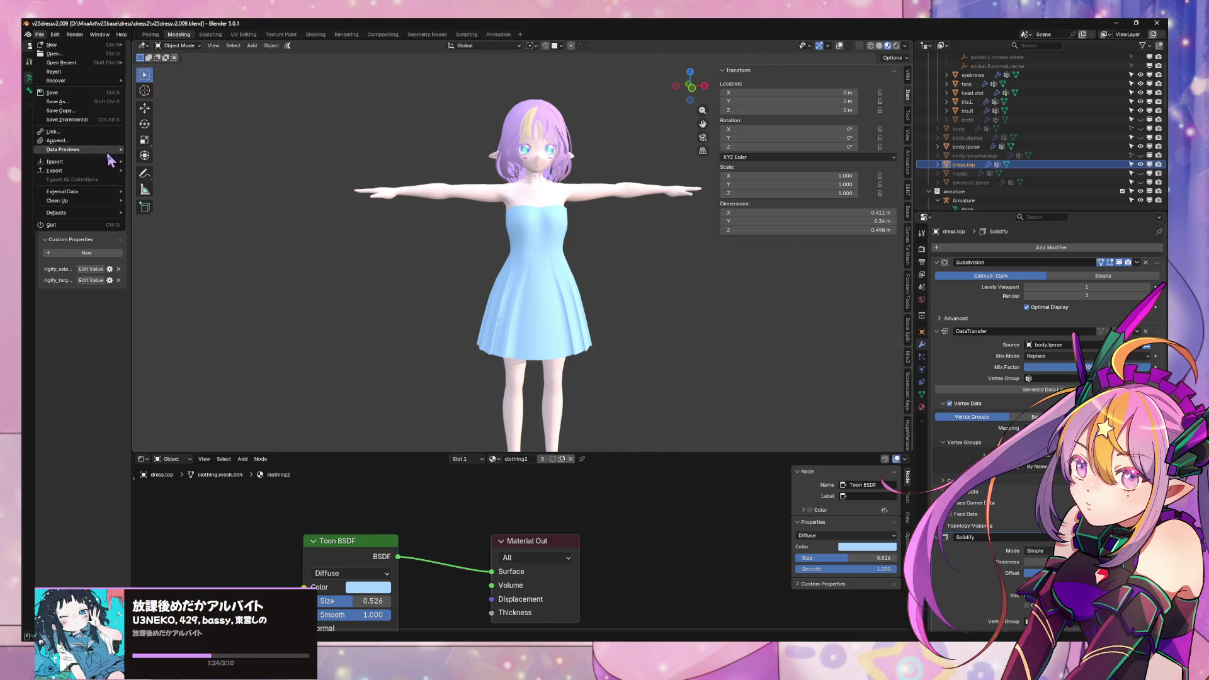
pyautogui.moveTo(115, 175)
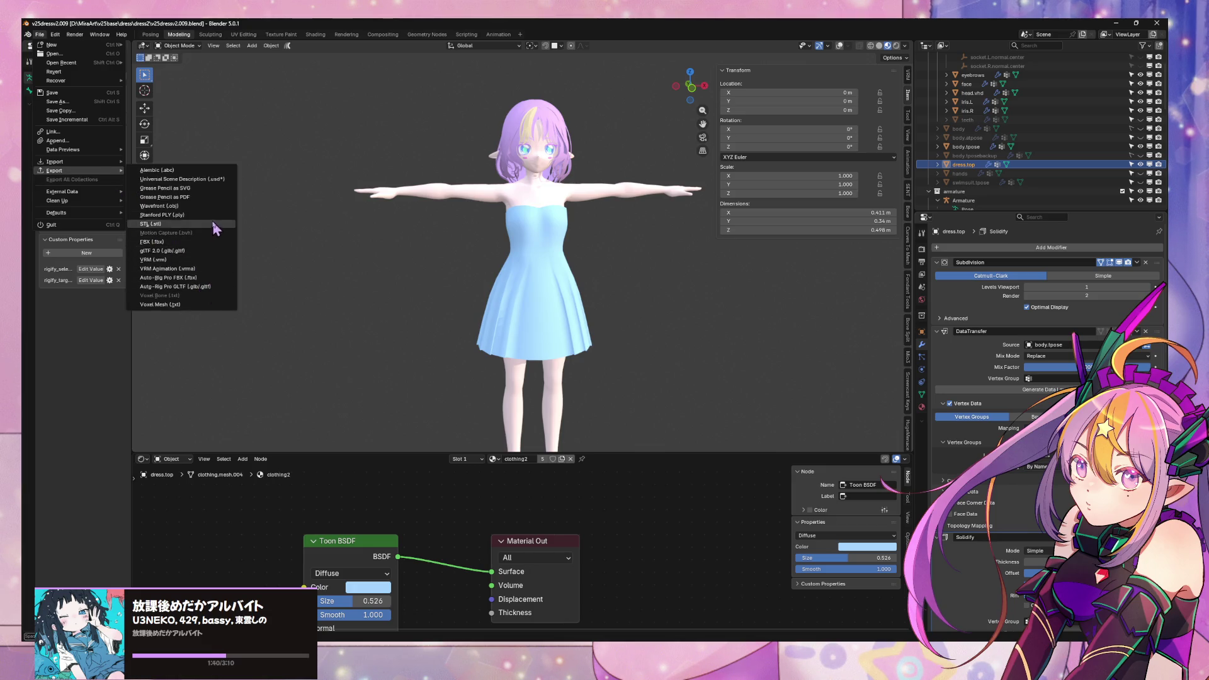
pyautogui.click(104, 120)
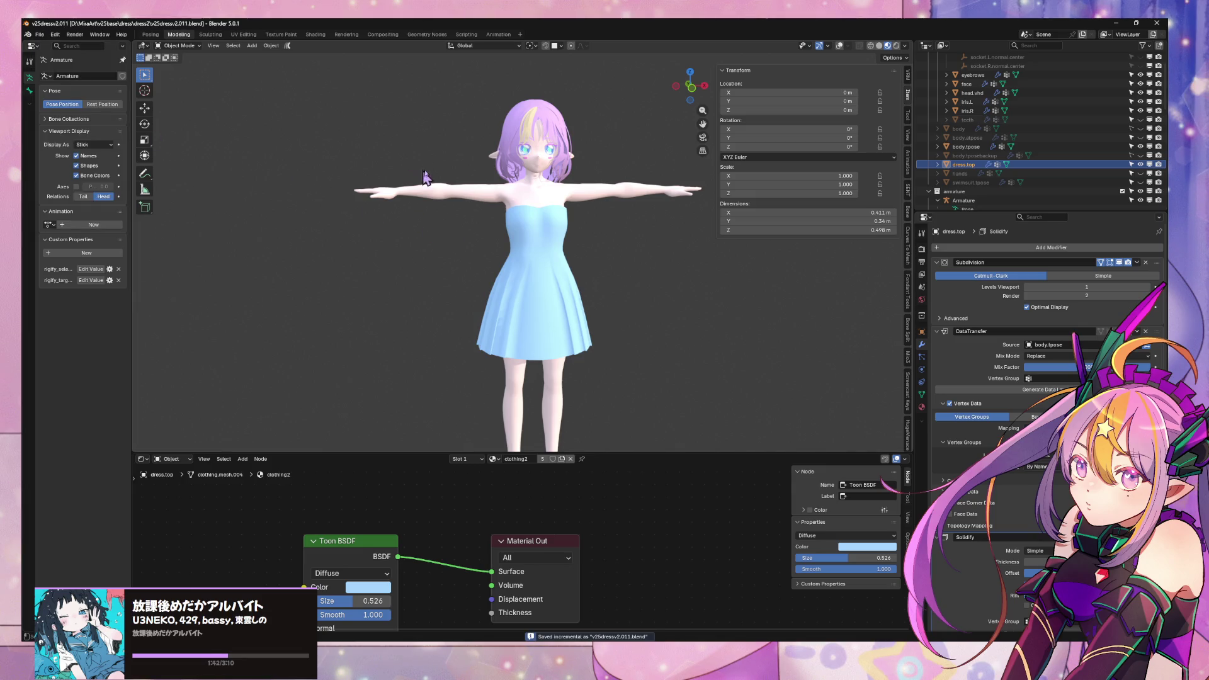
pyautogui.moveTo(425, 178)
pyautogui.mouseDown(button='middle')
pyautogui.moveTo(289, 135)
pyautogui.moveTo(478, 170)
pyautogui.moveTo(381, 179)
pyautogui.mouseUp(button='middle')
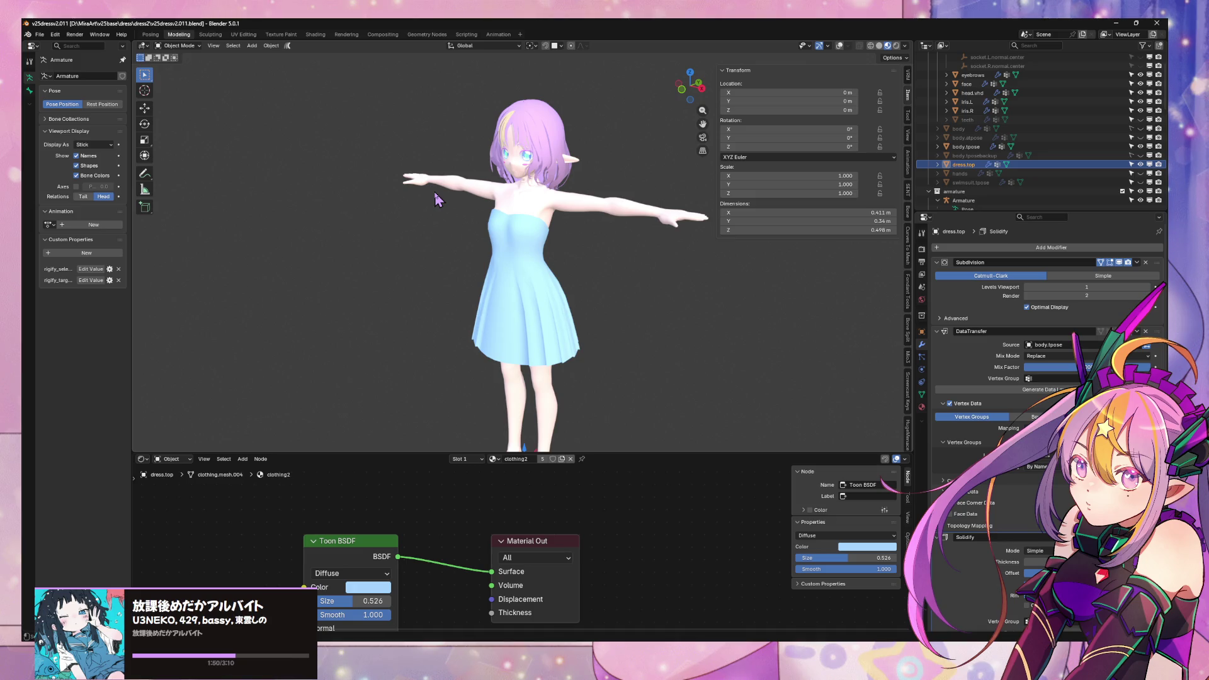
# - Enter Edit Mode on the dress with overlays on and select a bodice face
pyautogui.scroll(5, 567, 238)
pyautogui.scroll(-1, 588, 305)
pyautogui.scroll(3, 546, 303)
pyautogui.scroll(-3, 608, 310)
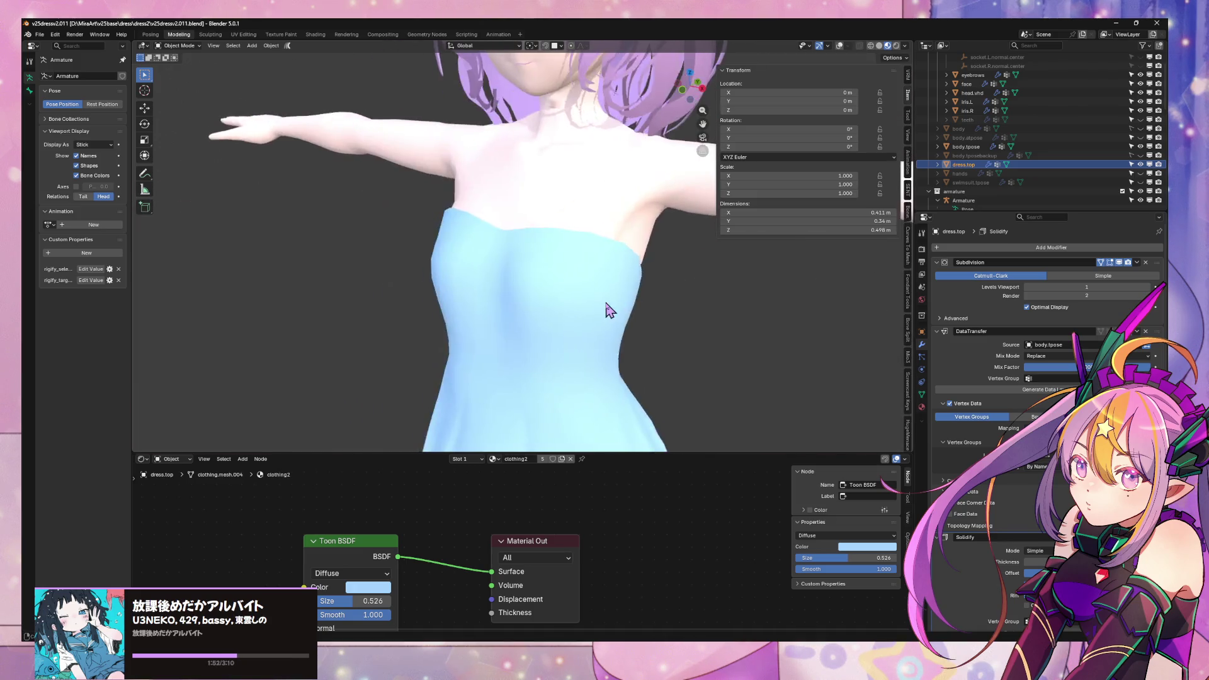
pyautogui.moveTo(608, 309)
pyautogui.mouseDown(button='middle')
pyautogui.moveTo(621, 338)
pyautogui.moveTo(434, 315)
pyautogui.moveTo(539, 322)
pyautogui.moveTo(603, 297)
pyautogui.mouseUp(button='middle')
pyautogui.press('Tab')
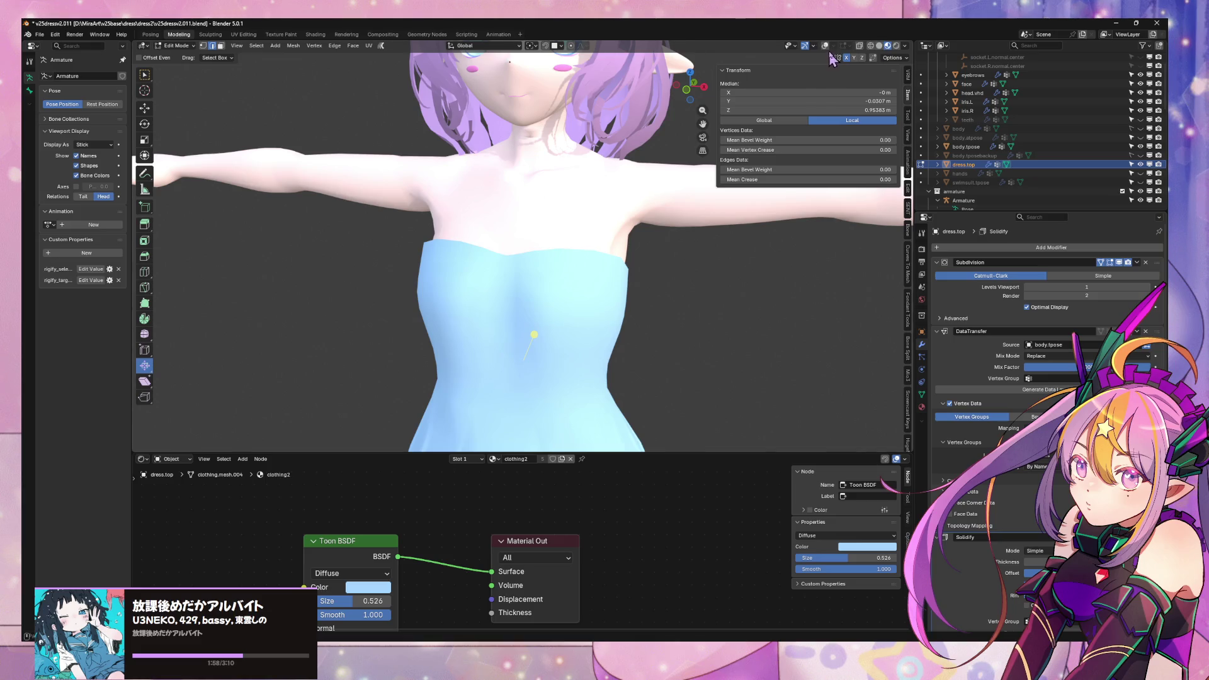
pyautogui.click(825, 46)
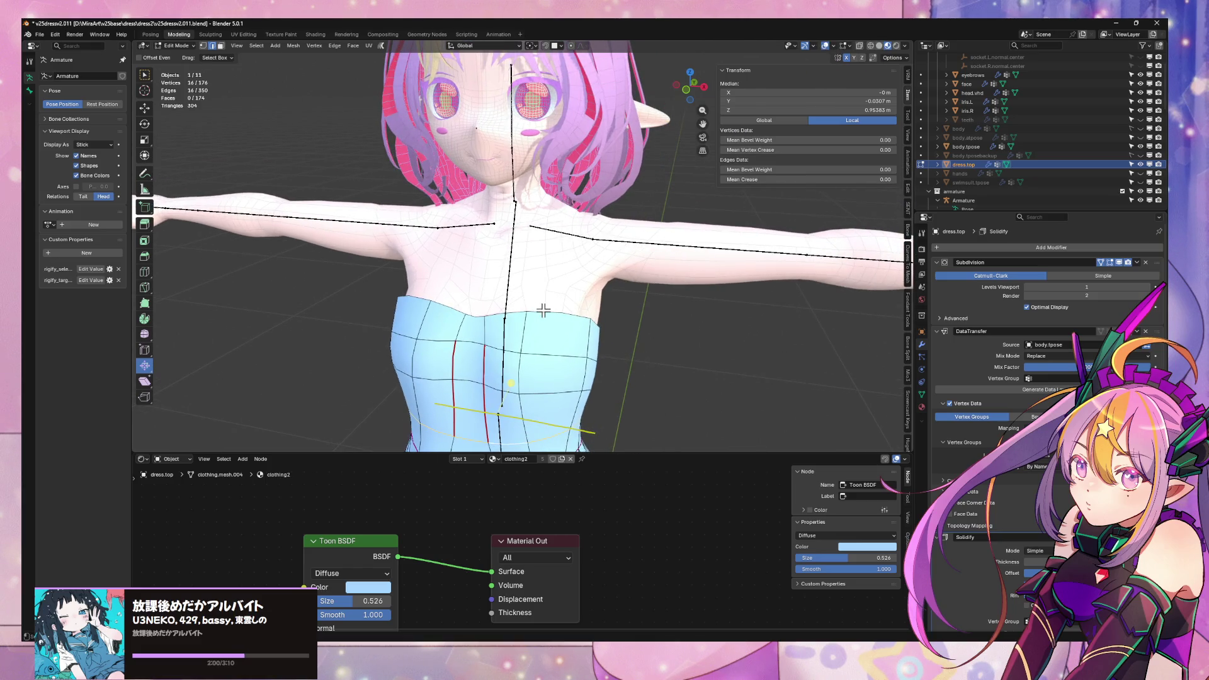
pyautogui.click(517, 315)
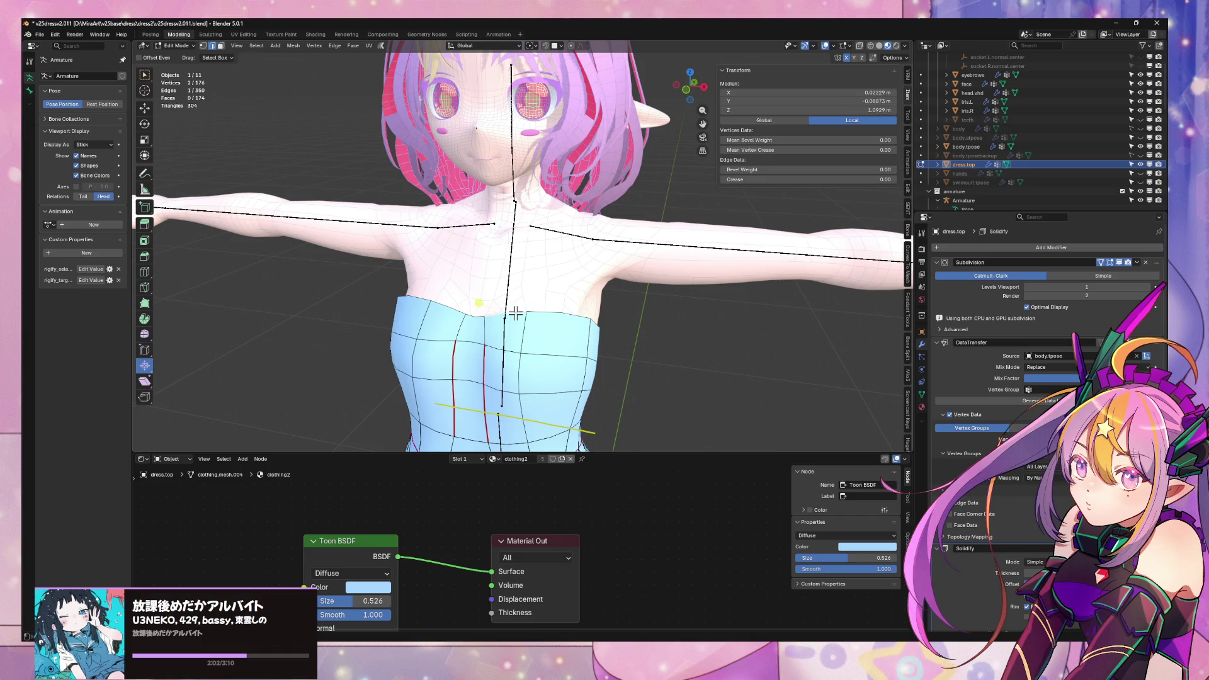
pyautogui.click(509, 313)
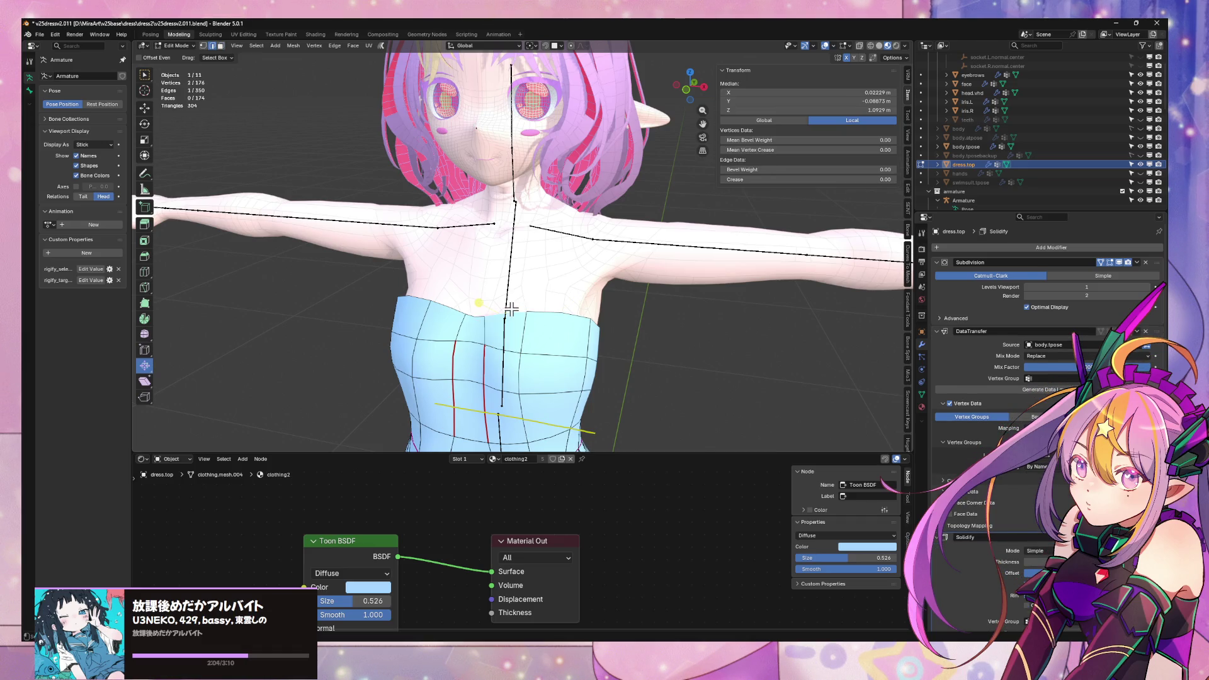
pyautogui.moveTo(533, 301)
pyautogui.mouseDown(button='middle')
pyautogui.moveTo(516, 272)
pyautogui.moveTo(570, 272)
pyautogui.moveTo(528, 320)
pyautogui.moveTo(528, 249)
pyautogui.mouseUp(button='middle')
# - Cut two centred edge loops into the dress bodice with Ctrl+R
pyautogui.hotkey('ctrl', 'r')
pyautogui.click(528, 246)
pyautogui.rightClick(528, 246)
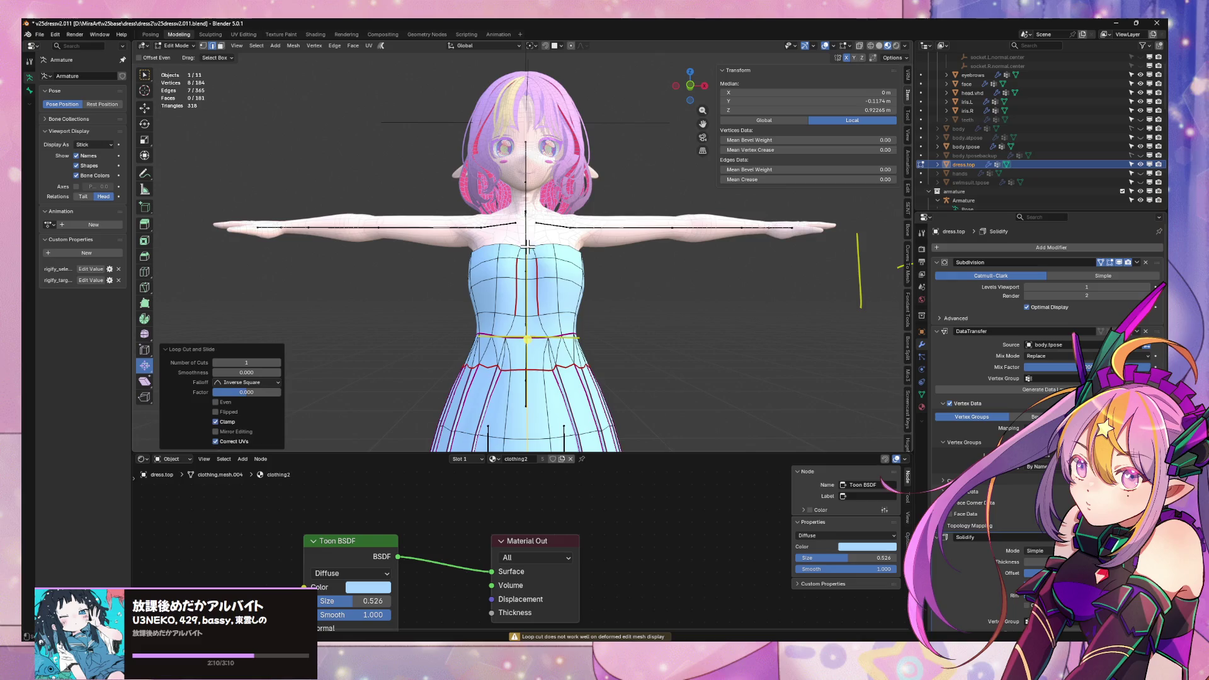
pyautogui.moveTo(620, 259); pyautogui.dragTo(429, 255, button='middle')
pyautogui.hotkey('ctrl', 'r')
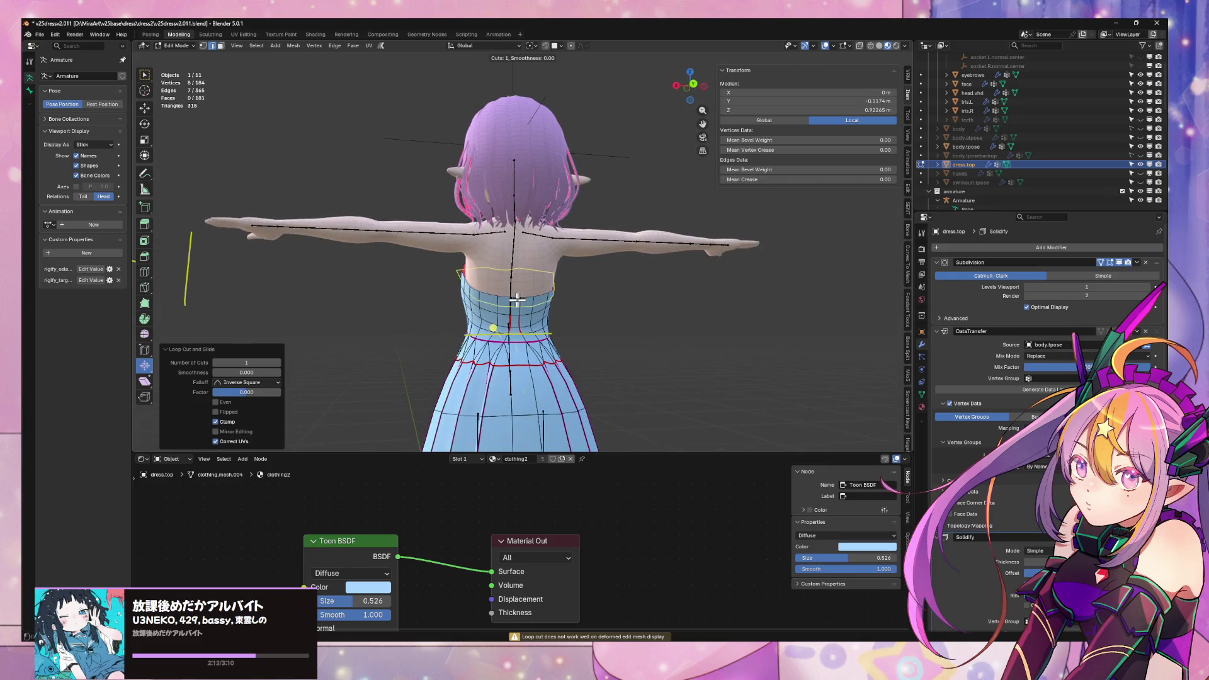
pyautogui.click(499, 295)
pyautogui.rightClick(499, 296)
pyautogui.moveTo(499, 295)
pyautogui.mouseDown(button='middle')
pyautogui.moveTo(680, 267)
pyautogui.moveTo(773, 120)
pyautogui.mouseUp(button='middle')
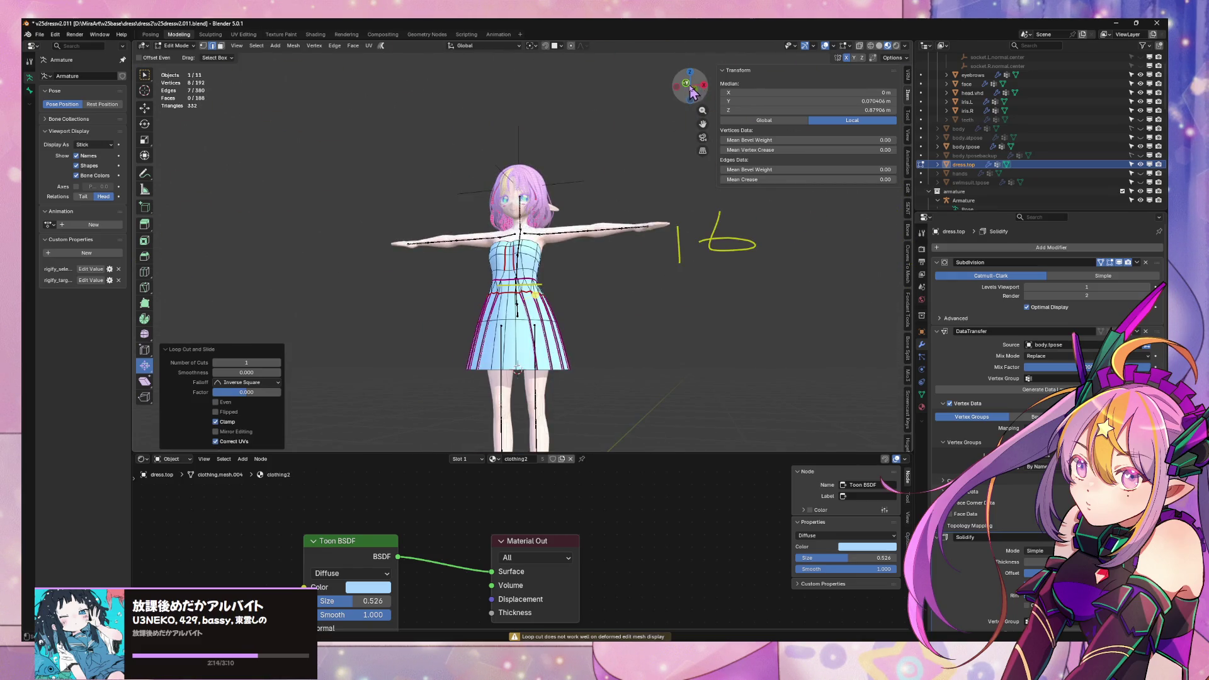
pyautogui.scroll(5, 599, 246)
# - With X-ray on, box-select the screen-left half of the dress and delete its vertices
pyautogui.click(464, 161)
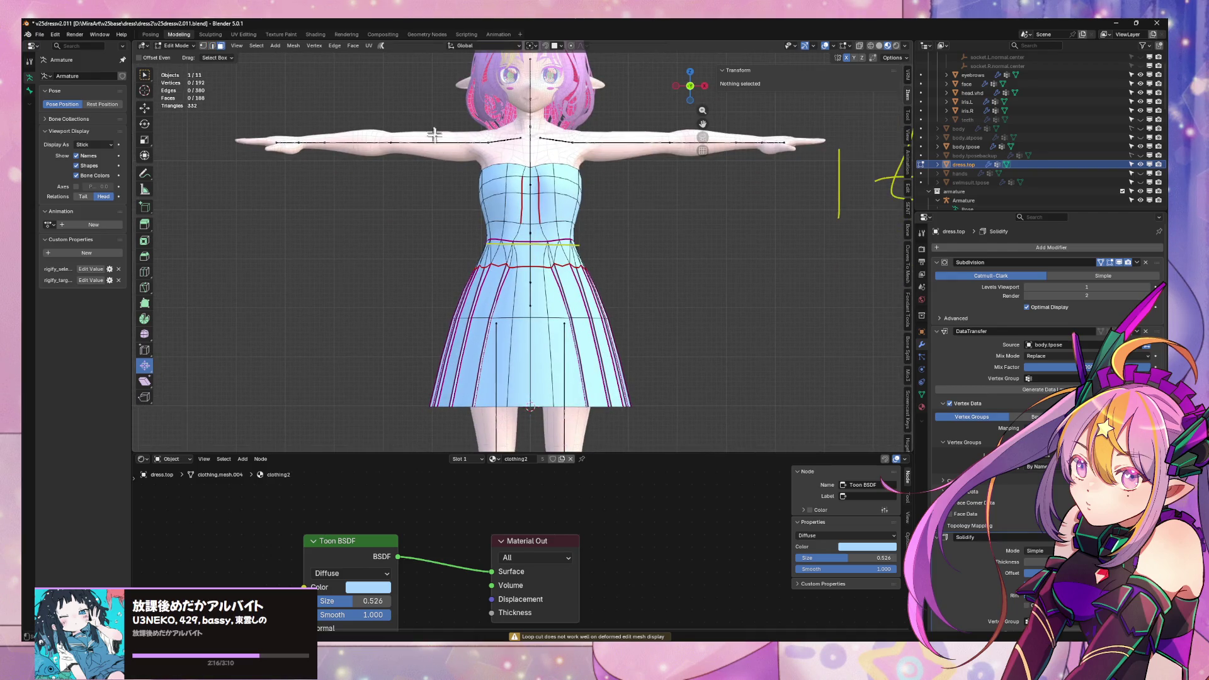
pyautogui.hotkey('alt', 'z')
pyautogui.moveTo(430, 128)
pyautogui.mouseDown()
pyautogui.moveTo(489, 230)
pyautogui.moveTo(539, 428)
pyautogui.moveTo(529, 426)
pyautogui.mouseUp()
pyautogui.press('x')
pyautogui.click(643, 308)
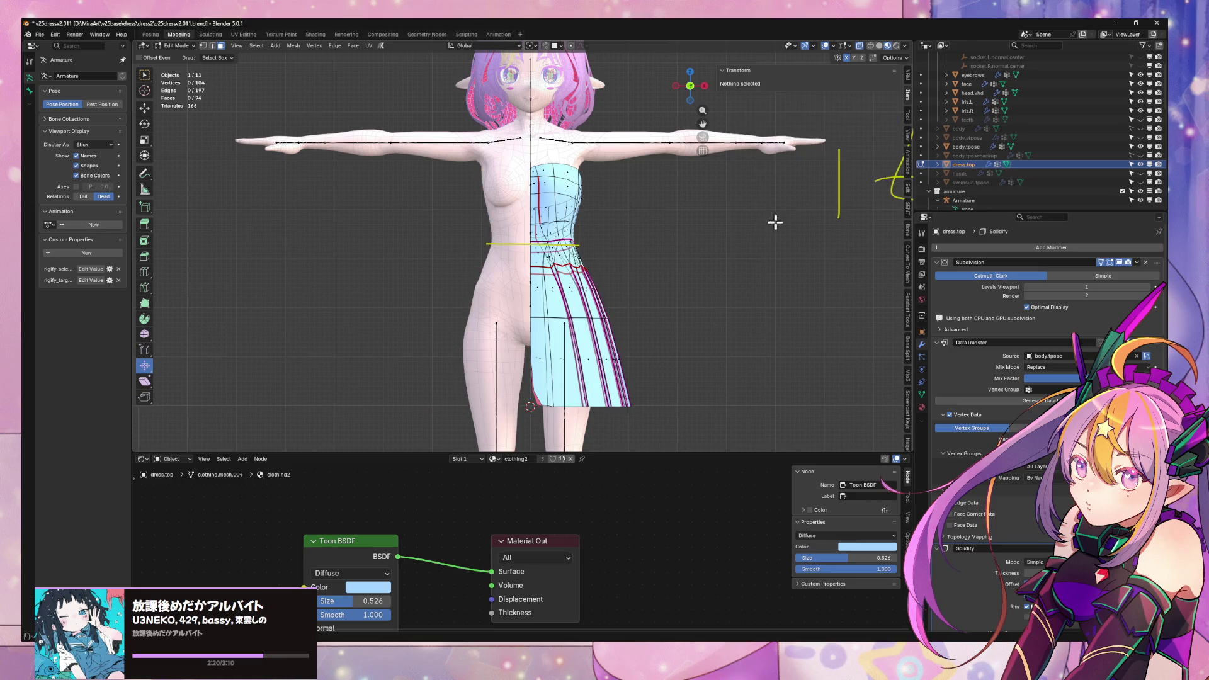
# - Add a Mirror modifier to the dress top and move it first in the stack
pyautogui.click(1001, 252)
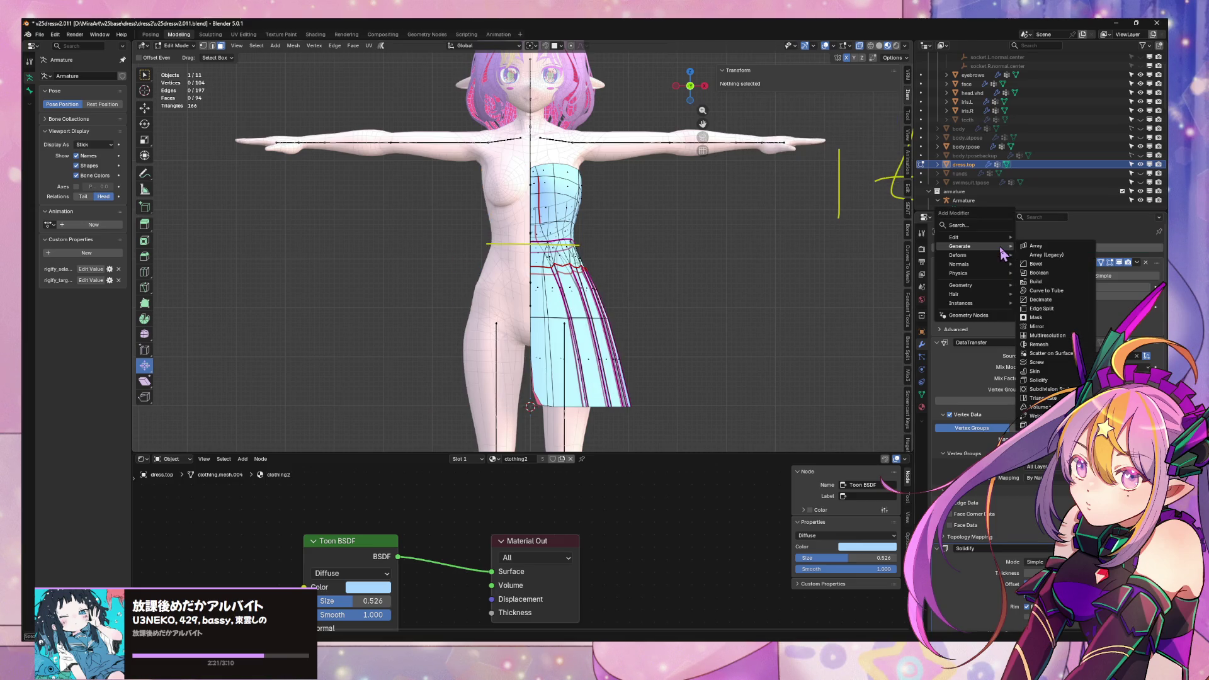
pyautogui.click(1069, 328)
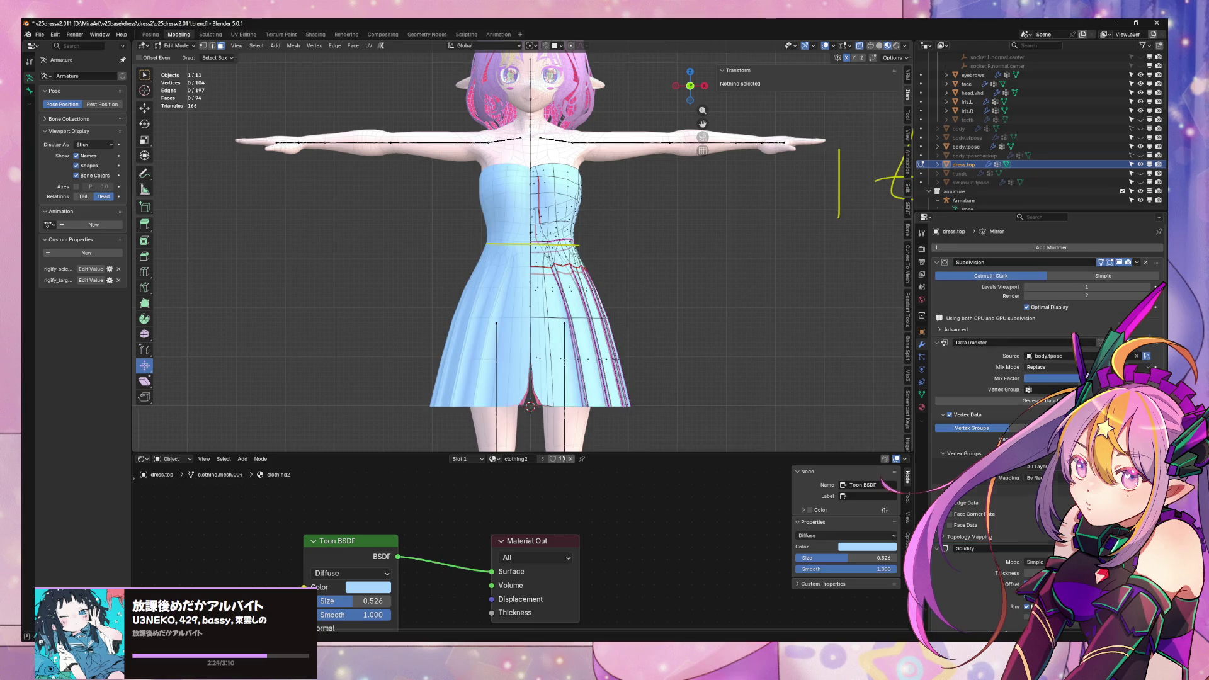
pyautogui.scroll(-5, 1045, 347)
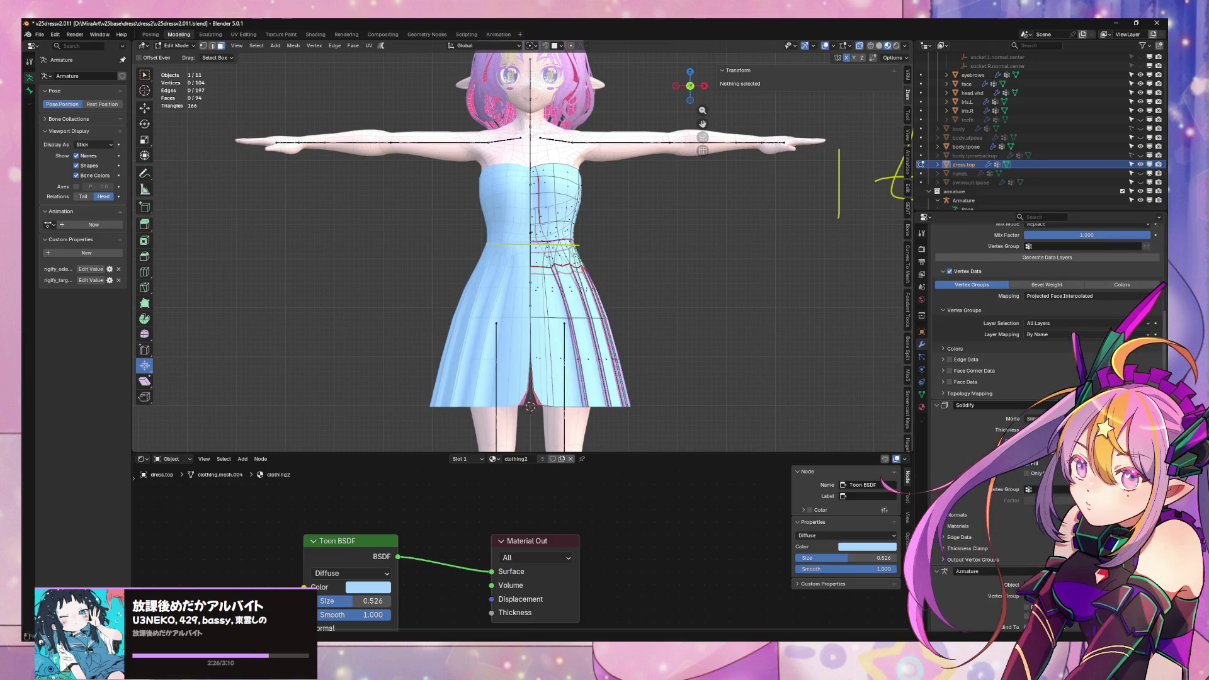
pyautogui.scroll(-5, 1045, 347)
pyautogui.scroll(10, 1046, 378)
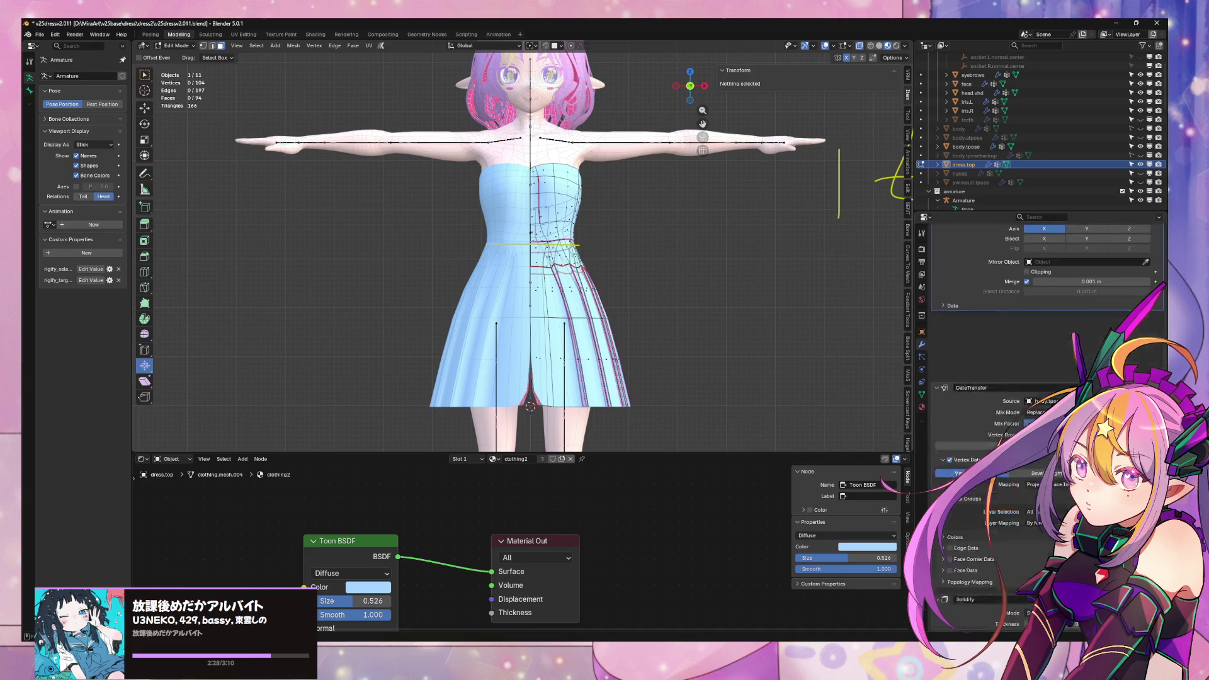
pyautogui.moveTo(1156, 605); pyautogui.dragTo(1155, 262)
pyautogui.scroll(3, 634, 189)
# - Check the mirrored dress in Object Mode, then reselect the dress top in Edit Mode
pyautogui.press('Tab')
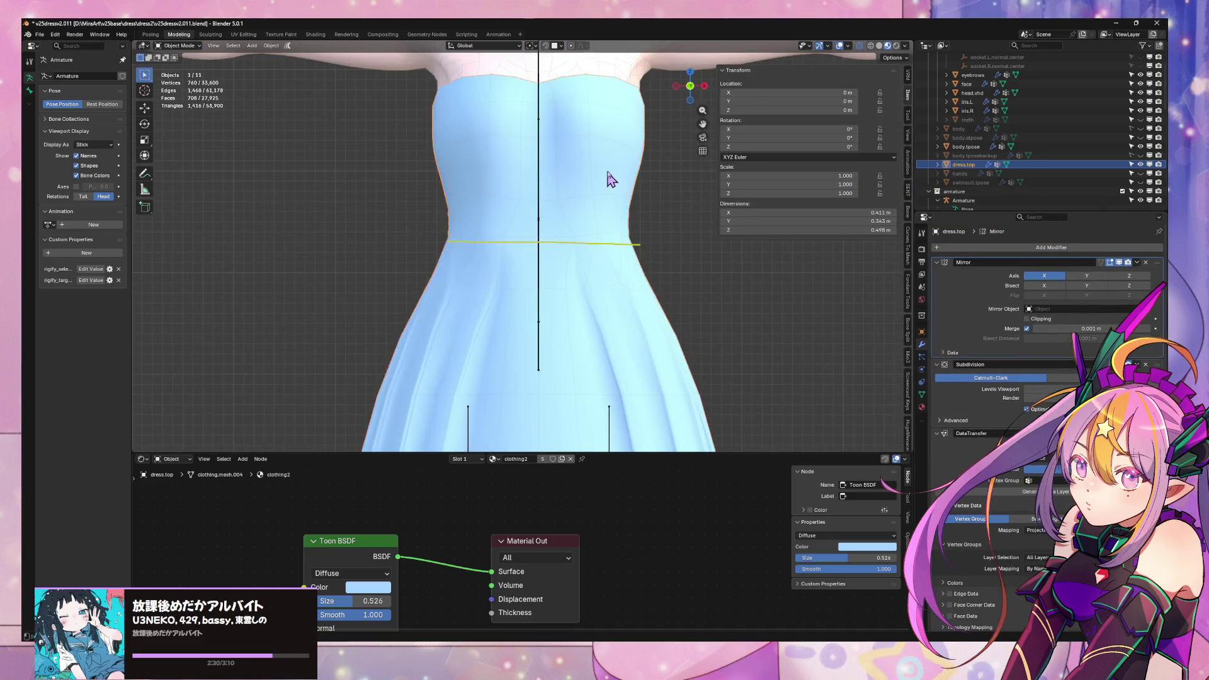
pyautogui.moveTo(610, 179)
pyautogui.keyDown('shift'); pyautogui.mouseDown(button='middle')
pyautogui.moveTo(626, 305)
pyautogui.moveTo(603, 307)
pyautogui.moveTo(553, 359)
pyautogui.moveTo(638, 290)
pyautogui.mouseUp(button='middle'); pyautogui.keyUp('shift')
pyautogui.press('Tab')
pyautogui.press('Tab')
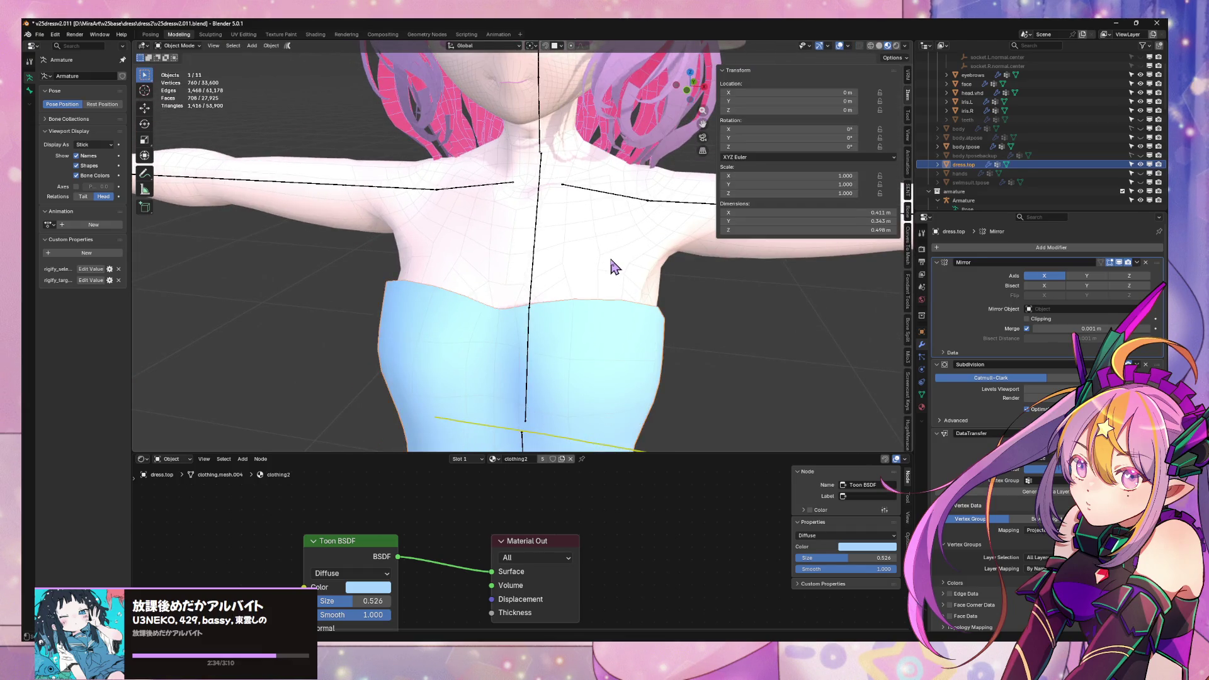
pyautogui.click(614, 268)
pyautogui.click(610, 338)
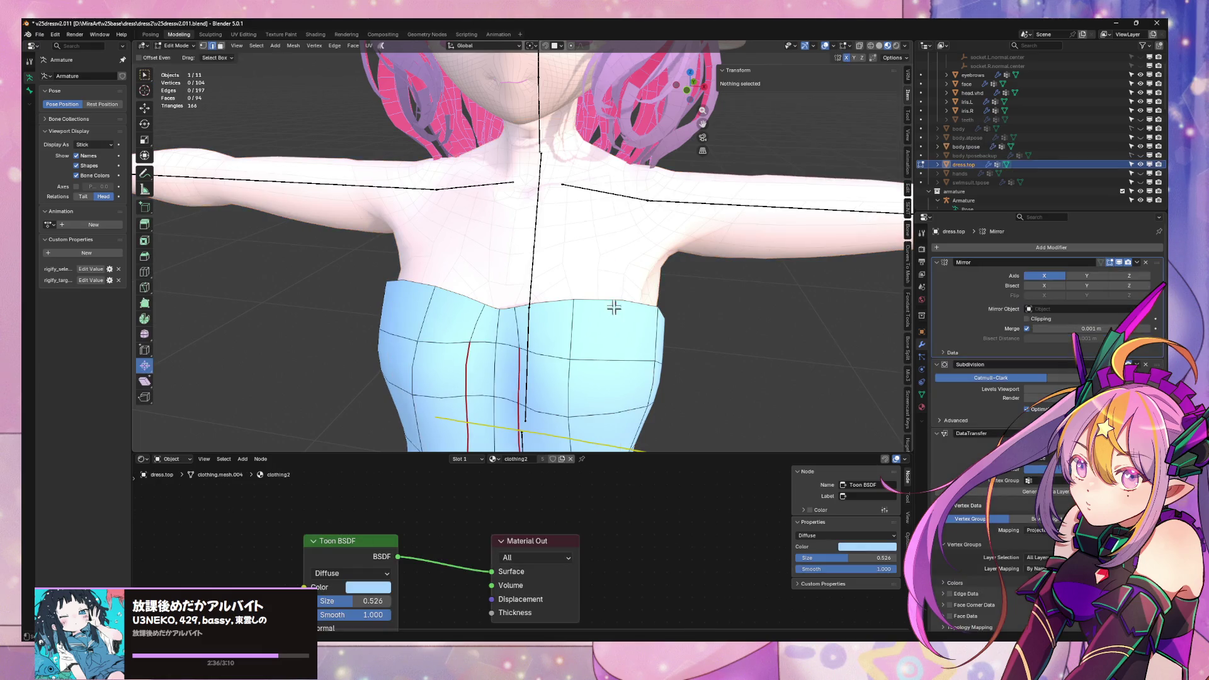
pyautogui.press('Tab')
pyautogui.scroll(-3, 616, 305)
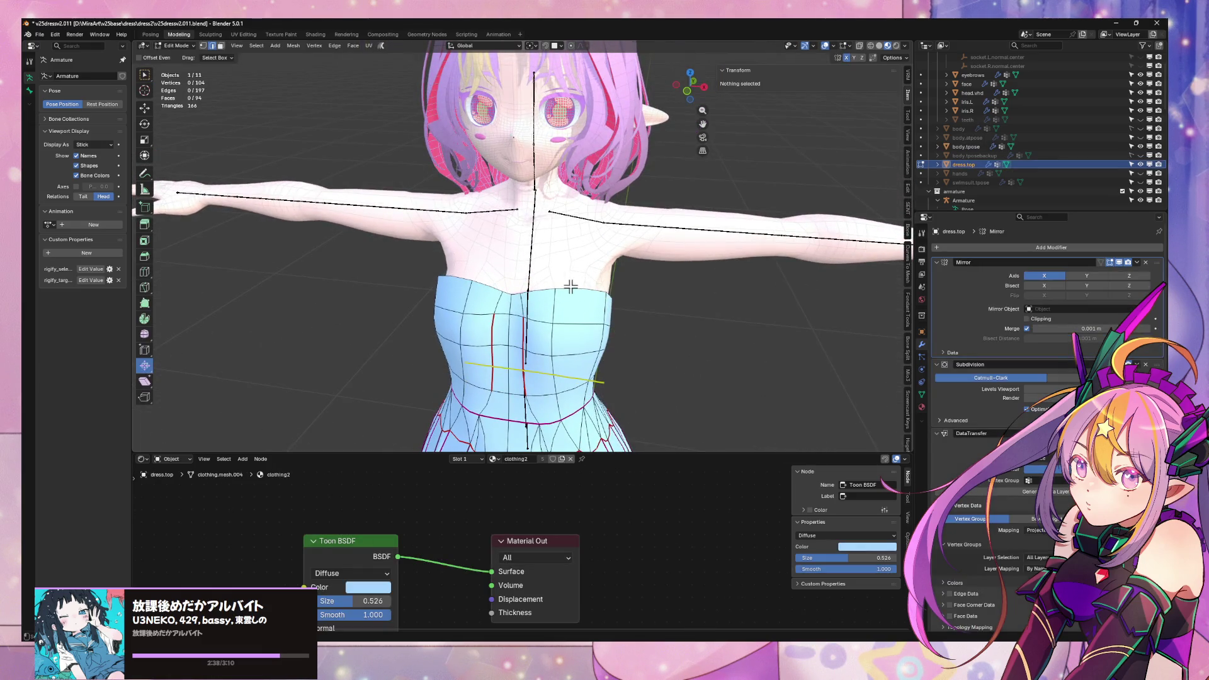
# - Extrude the dress top's upper edge straight up along Z into a strap
pyautogui.click(571, 286)
pyautogui.moveTo(570, 287)
pyautogui.mouseDown(button='middle')
pyautogui.moveTo(629, 270)
pyautogui.moveTo(617, 263)
pyautogui.mouseUp(button='middle')
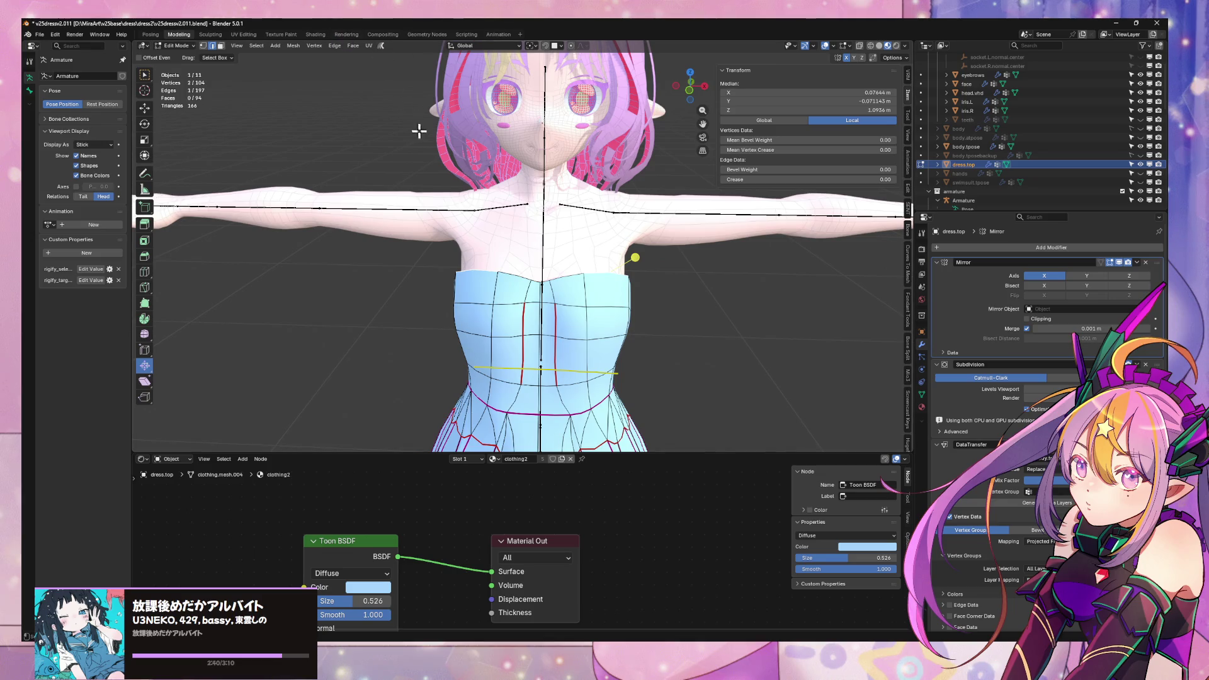
pyautogui.press('e')
pyautogui.press('z')
pyautogui.click(588, 78)
pyautogui.moveTo(589, 79)
pyautogui.mouseDown(button='middle')
pyautogui.moveTo(616, 212)
pyautogui.moveTo(743, 216)
pyautogui.moveTo(699, 216)
pyautogui.moveTo(688, 263)
pyautogui.moveTo(563, 249)
pyautogui.moveTo(713, 230)
pyautogui.moveTo(403, 227)
pyautogui.mouseUp(button='middle')
pyautogui.scroll(5, 712, 230)
# - Push the strap's new top edge backward along Y
pyautogui.press('g')
pyautogui.press('y')
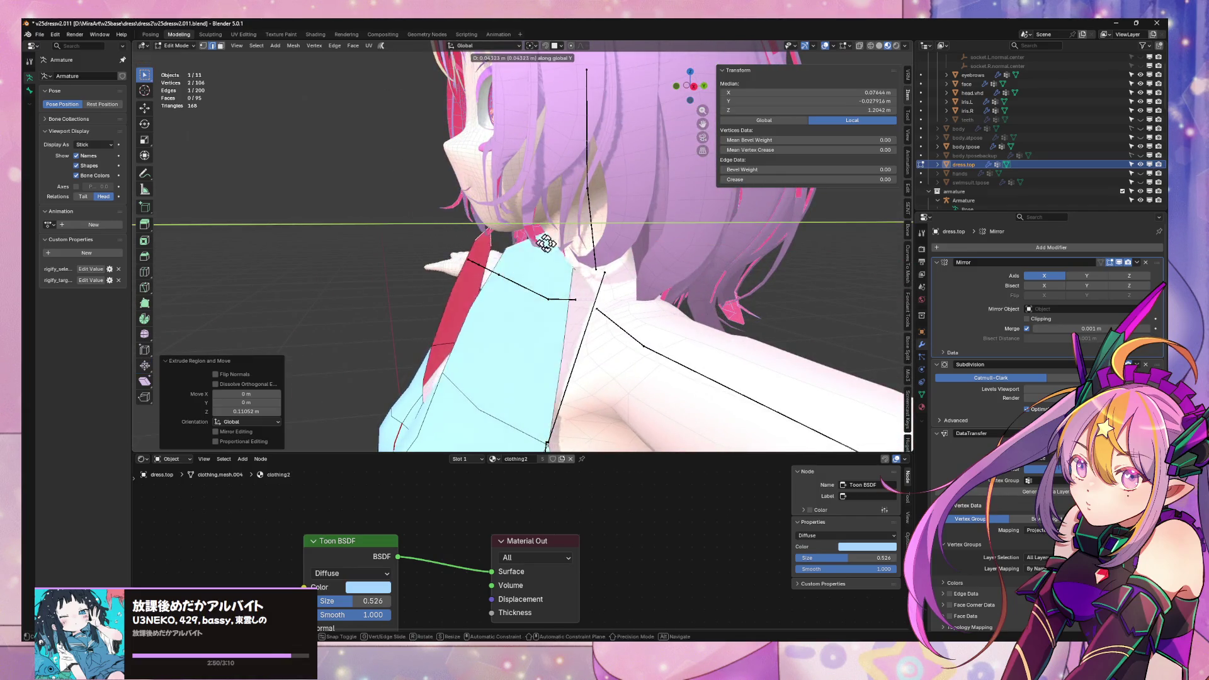
pyautogui.click(571, 267)
pyautogui.moveTo(571, 267)
pyautogui.mouseDown(button='middle')
pyautogui.moveTo(710, 286)
pyautogui.moveTo(513, 236)
pyautogui.mouseUp(button='middle')
pyautogui.scroll(3, 679, 292)
# - Add an edge loop across the strap and show the Mirror modifier on the editing cage
pyautogui.hotkey('ctrl', 'r')
pyautogui.click(622, 270)
pyautogui.click(619, 277)
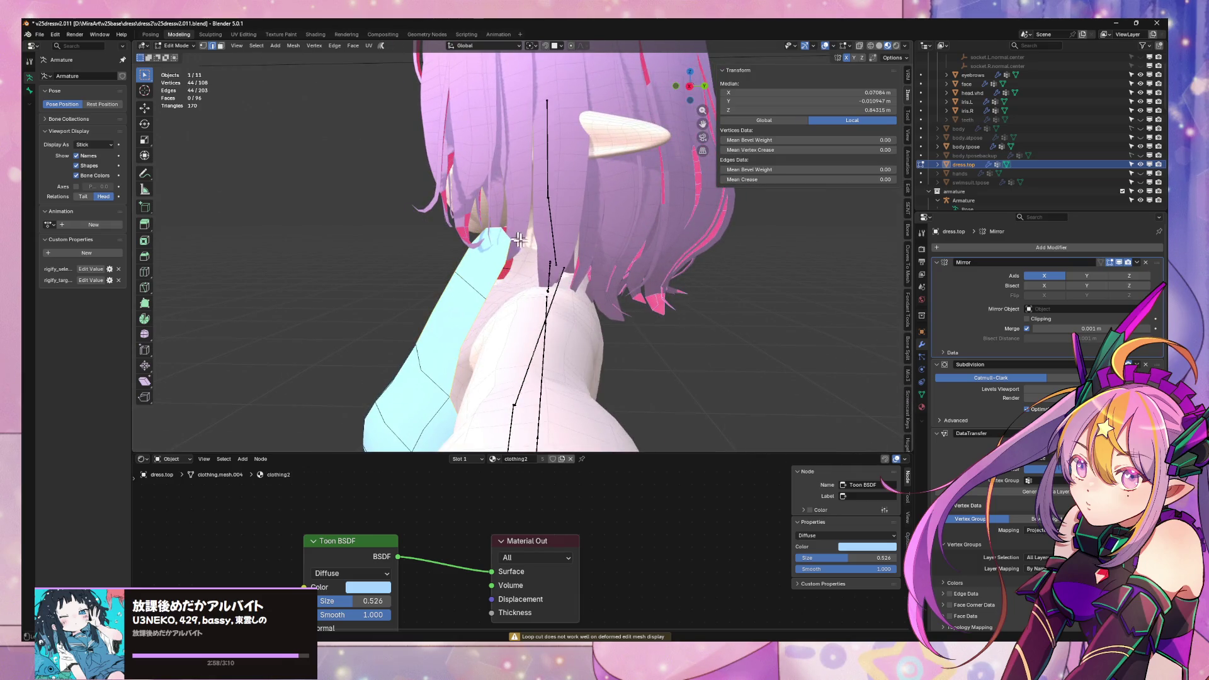
pyautogui.moveTo(556, 243); pyautogui.dragTo(667, 252, button='middle')
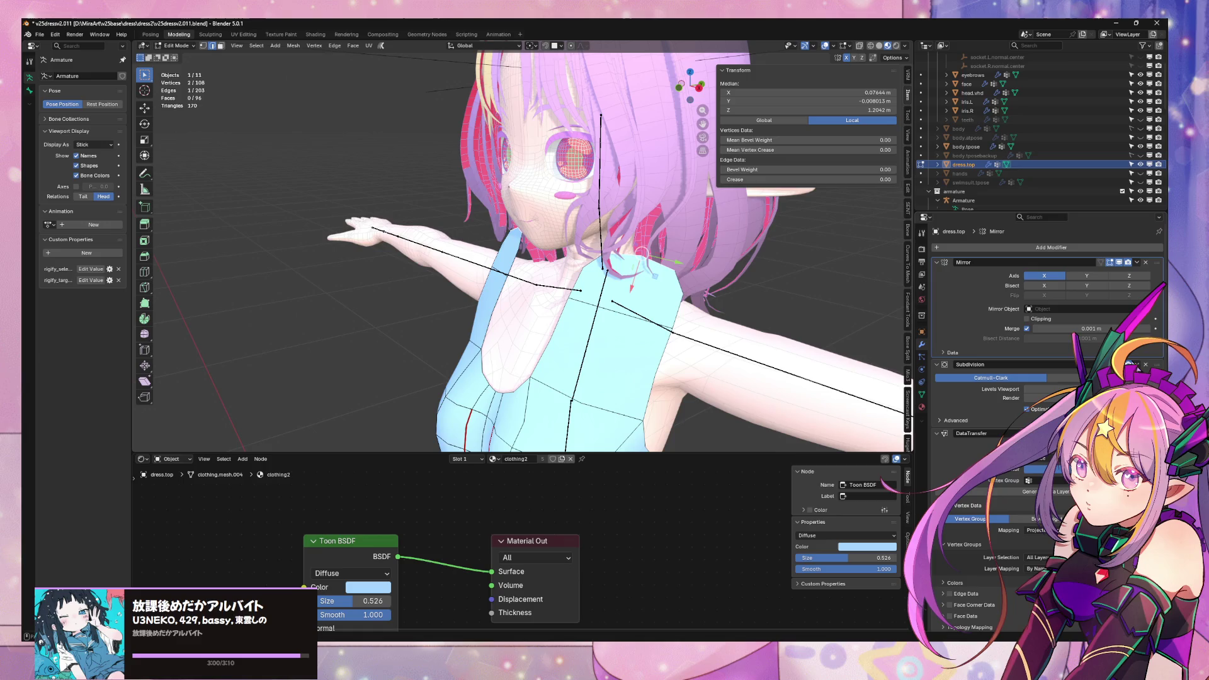
pyautogui.click(1101, 262)
# - Move a strap vertex along Y, vertex-slide it by 0.262, then select the hair in Object Mode
pyautogui.moveTo(819, 283); pyautogui.dragTo(723, 273, button='middle')
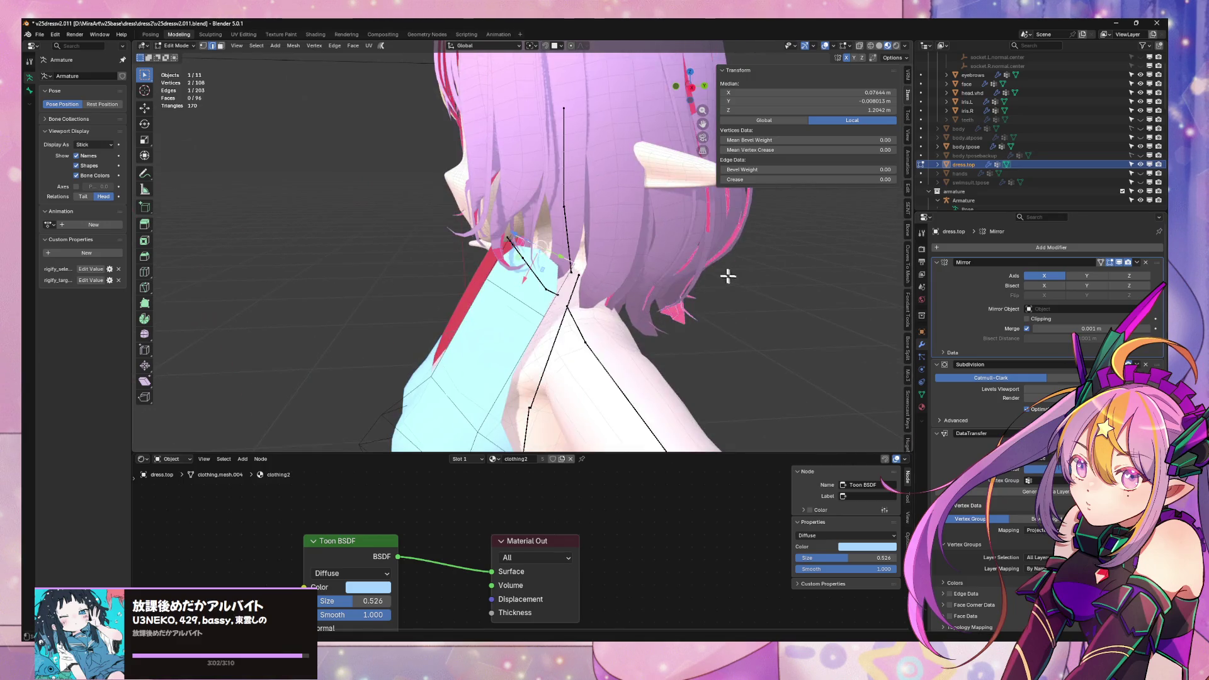
pyautogui.press('g')
pyautogui.press('y')
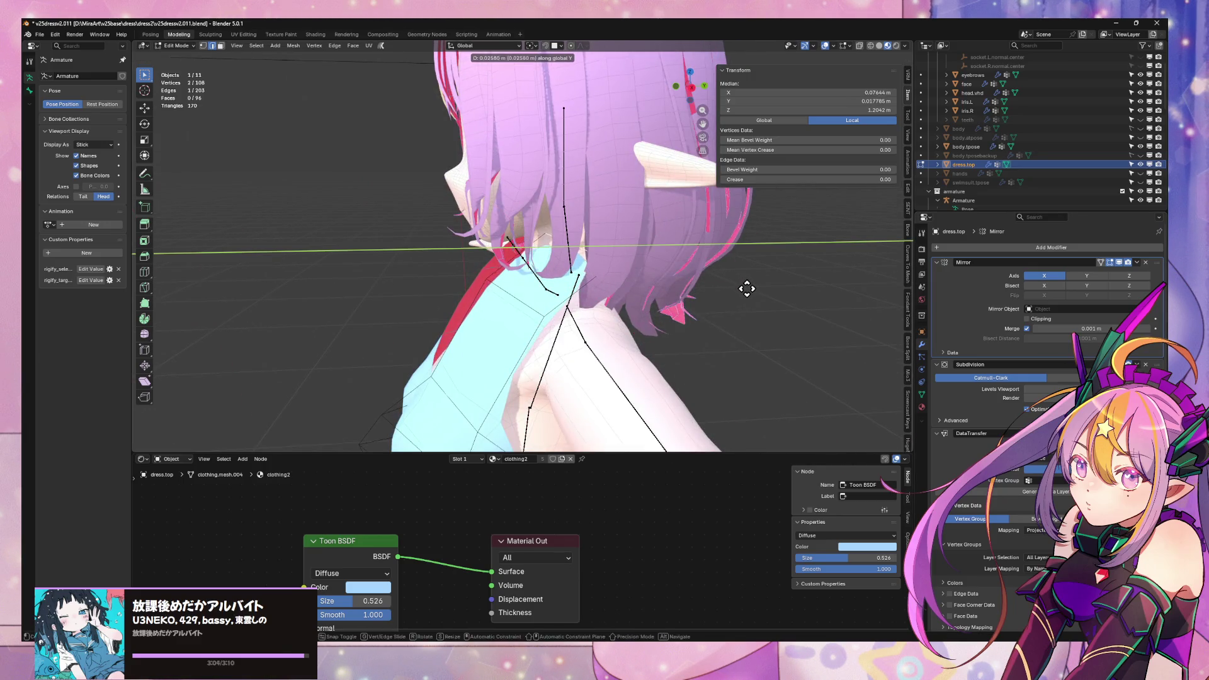
pyautogui.click(747, 288)
pyautogui.press('g')
pyautogui.press('g')
pyautogui.click(511, 340)
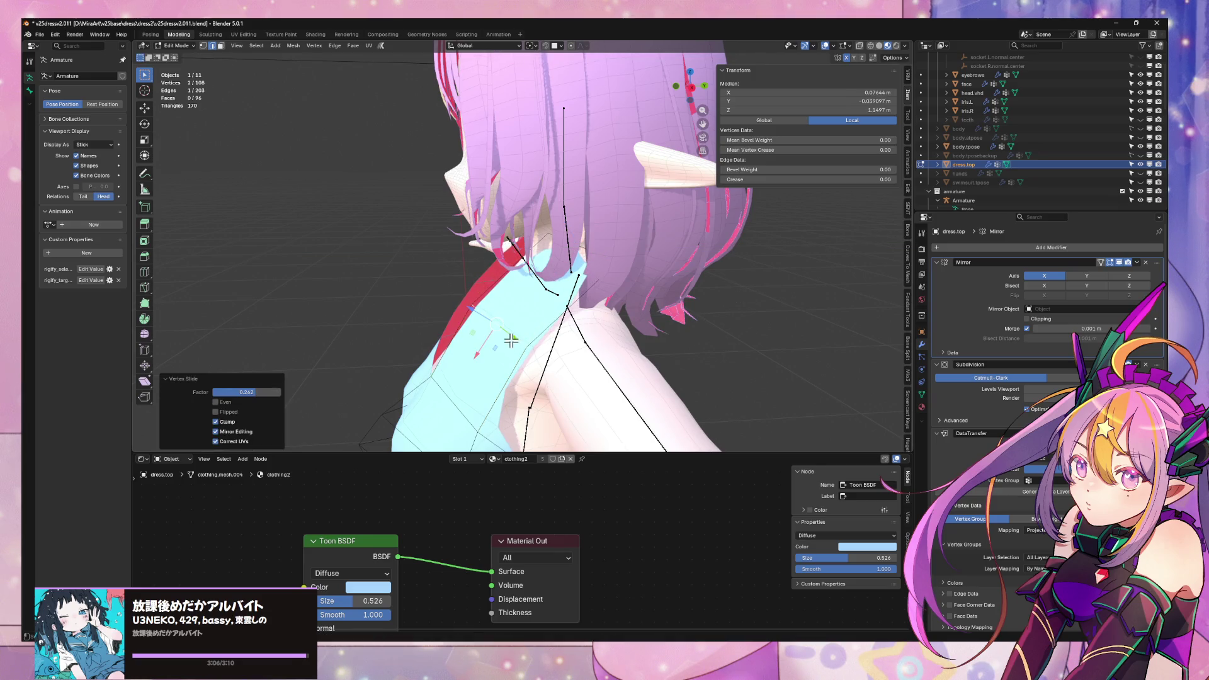
pyautogui.moveTo(511, 340)
pyautogui.mouseDown(button='middle')
pyautogui.moveTo(696, 270)
pyautogui.moveTo(715, 296)
pyautogui.moveTo(652, 282)
pyautogui.moveTo(711, 252)
pyautogui.moveTo(726, 202)
pyautogui.moveTo(682, 202)
pyautogui.moveTo(755, 197)
pyautogui.mouseUp(button='middle')
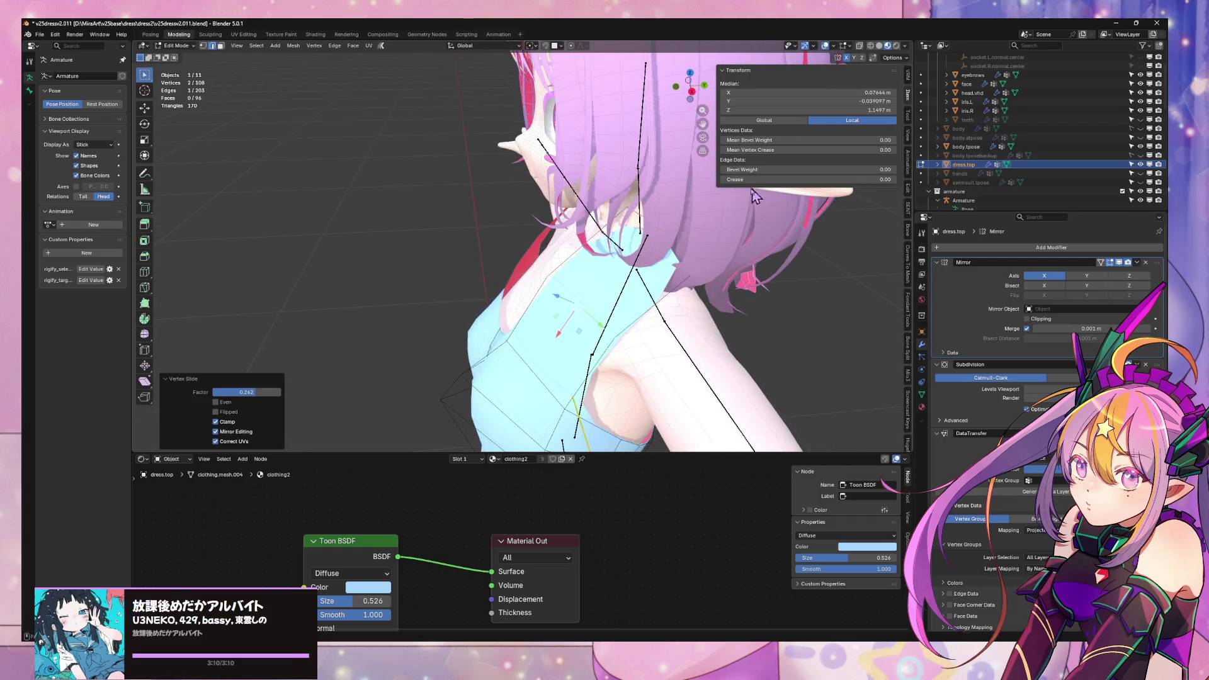
pyautogui.press('Tab')
pyautogui.click(680, 180)
# - Hide the hair and return to editing the dress top mesh
pyautogui.press('h')
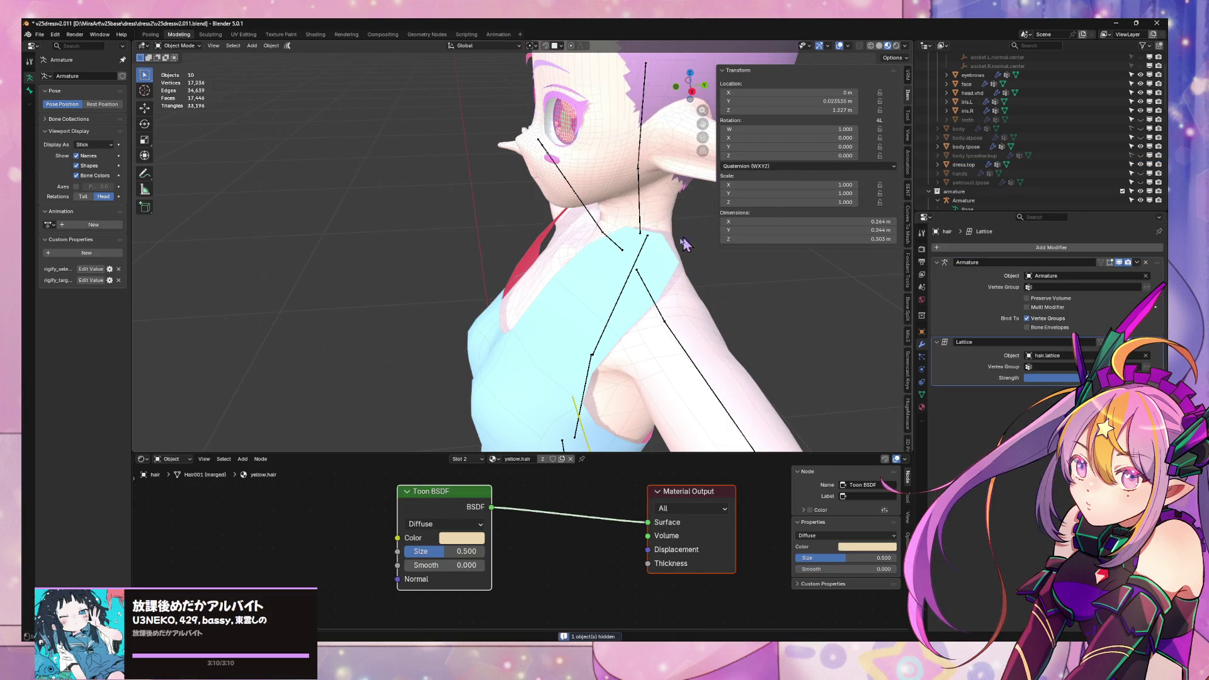
pyautogui.click(661, 259)
pyautogui.press('Tab')
pyautogui.moveTo(704, 247)
pyautogui.mouseDown(button='middle')
pyautogui.moveTo(664, 228)
pyautogui.moveTo(693, 272)
pyautogui.moveTo(769, 283)
pyautogui.mouseUp(button='middle')
# - Move the strap vertices along X and flatten them with a Z scale
pyautogui.press('g')
pyautogui.press('x')
pyautogui.click(655, 266)
pyautogui.press('s')
pyautogui.press('z')
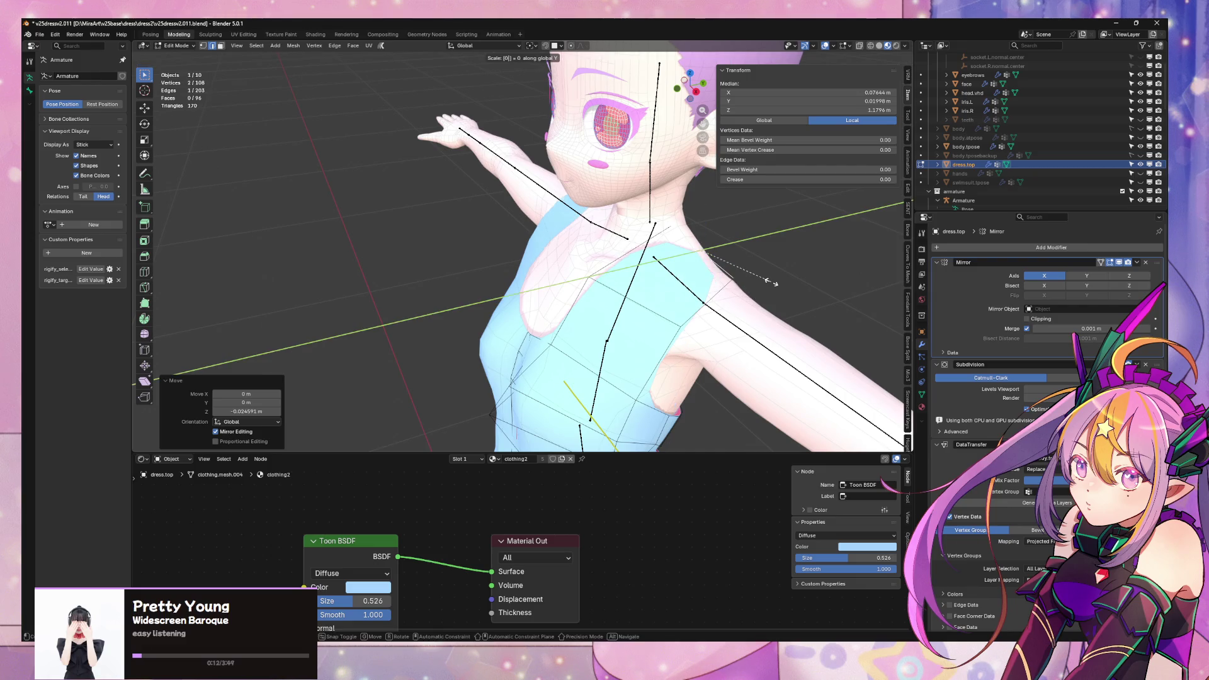
pyautogui.press('Return')
# - Slide a shoulder vertex along its edge
pyautogui.click(672, 326)
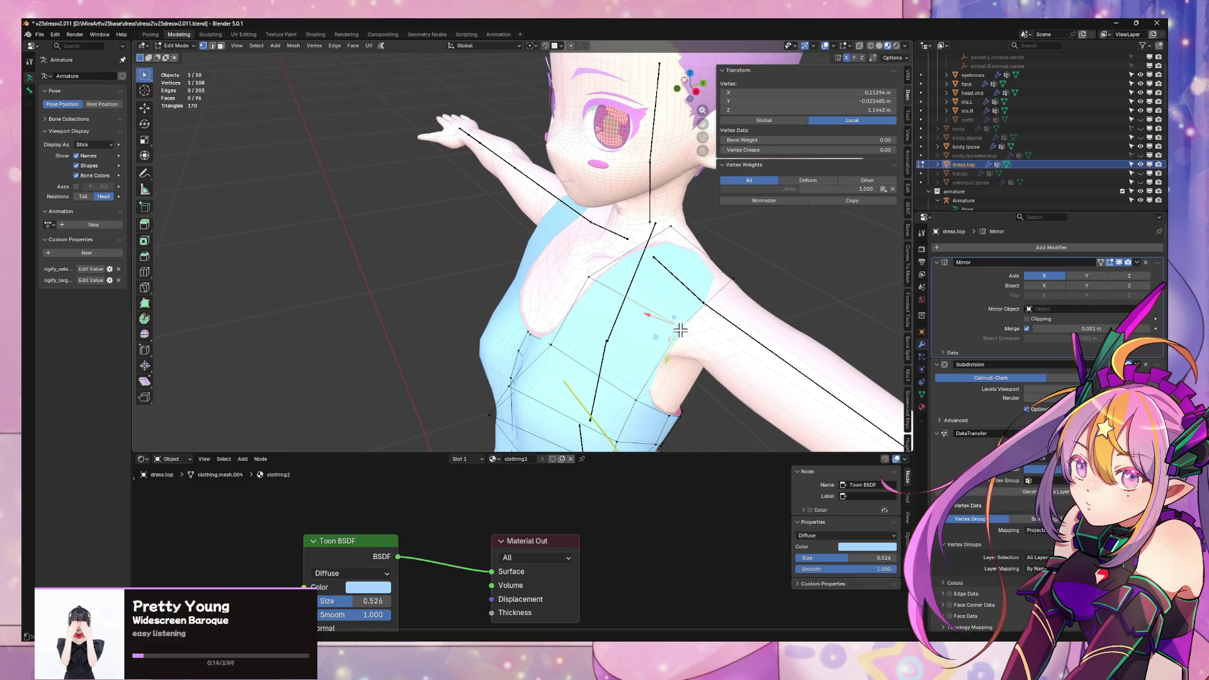
pyautogui.hotkey('shift', 'v')
pyautogui.click(637, 334)
pyautogui.moveTo(636, 334)
pyautogui.mouseDown(button='middle')
pyautogui.moveTo(698, 272)
pyautogui.moveTo(791, 271)
pyautogui.moveTo(747, 270)
pyautogui.moveTo(729, 301)
pyautogui.moveTo(642, 279)
pyautogui.moveTo(685, 267)
pyautogui.mouseUp(button='middle')
# - Extrude the strap's outer edge along Y, cancelling the follow-up vertical move
pyautogui.press('2')
pyautogui.click(643, 279)
pyautogui.press('e')
pyautogui.press('y')
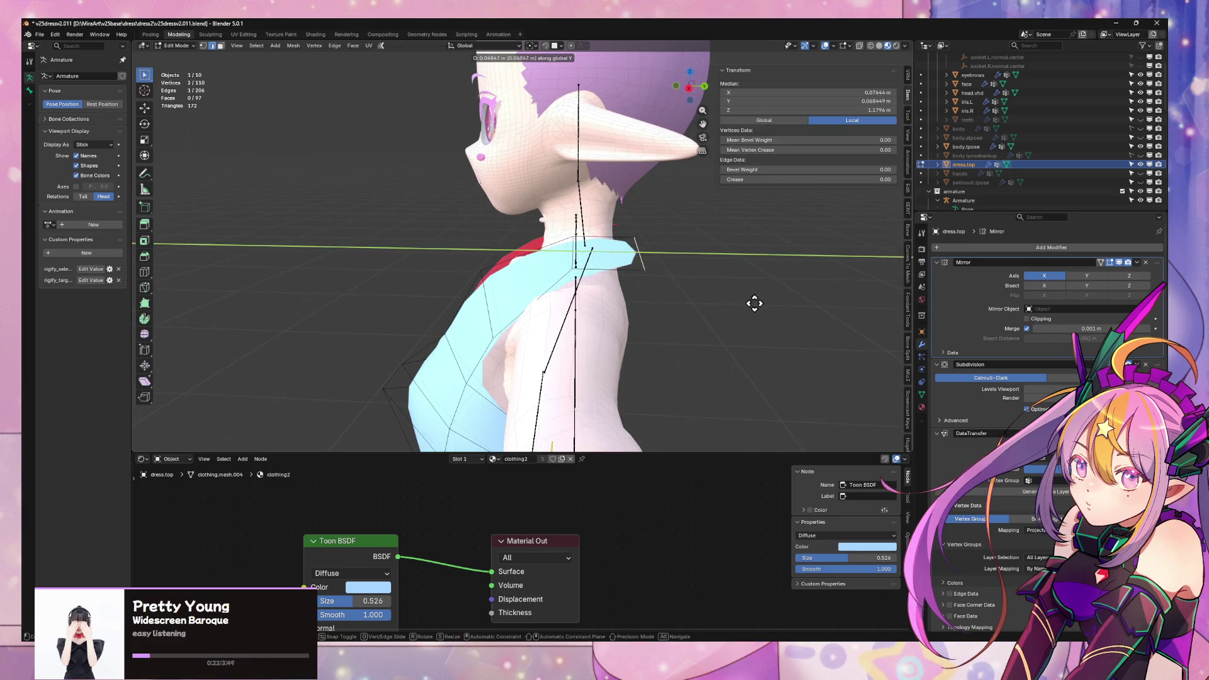
pyautogui.click(754, 304)
pyautogui.press('g')
pyautogui.press('z')
pyautogui.press('Escape')
# - Undo and re-extrude the outer strap edge sideways along X over the shoulder
pyautogui.moveTo(740, 343)
pyautogui.mouseDown(button='middle')
pyautogui.moveTo(742, 364)
pyautogui.moveTo(684, 281)
pyautogui.mouseUp(button='middle')
pyautogui.hotkey('ctrl', 'z')
pyautogui.press('e')
pyautogui.press('y')
pyautogui.press('x')
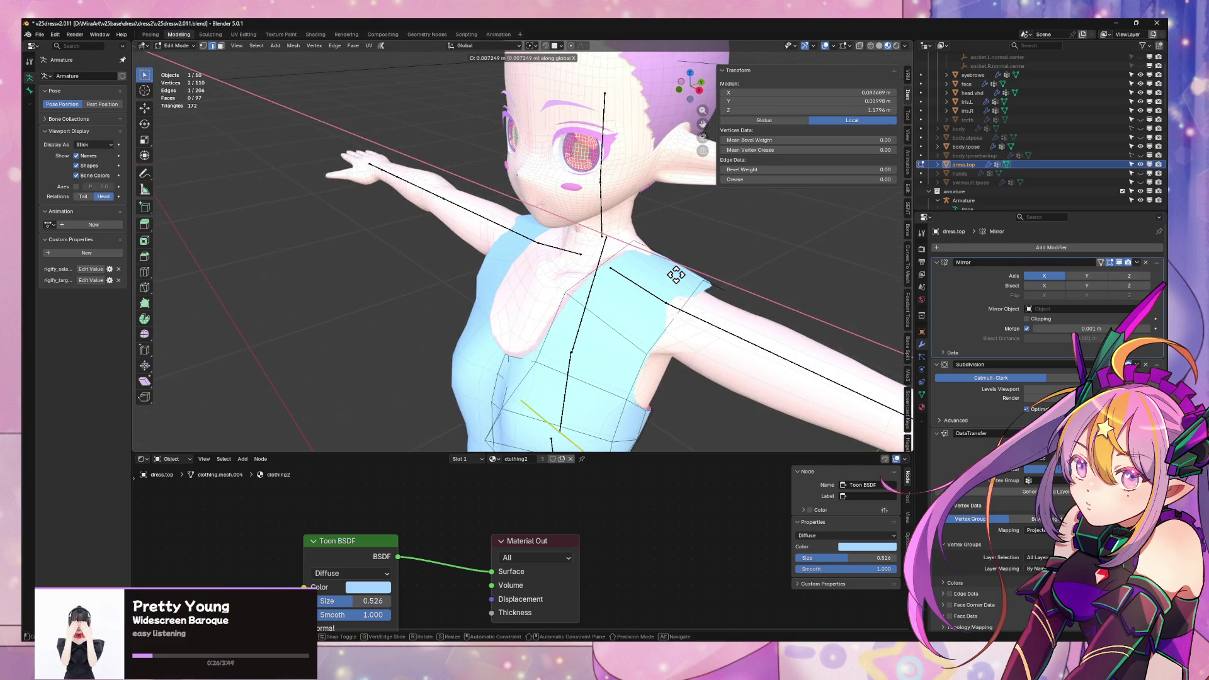
pyautogui.click(679, 277)
# - Lower the shoulder-tip vertex slightly along Z (0.002905 m) and select another shoulder vertex
pyautogui.click(711, 286)
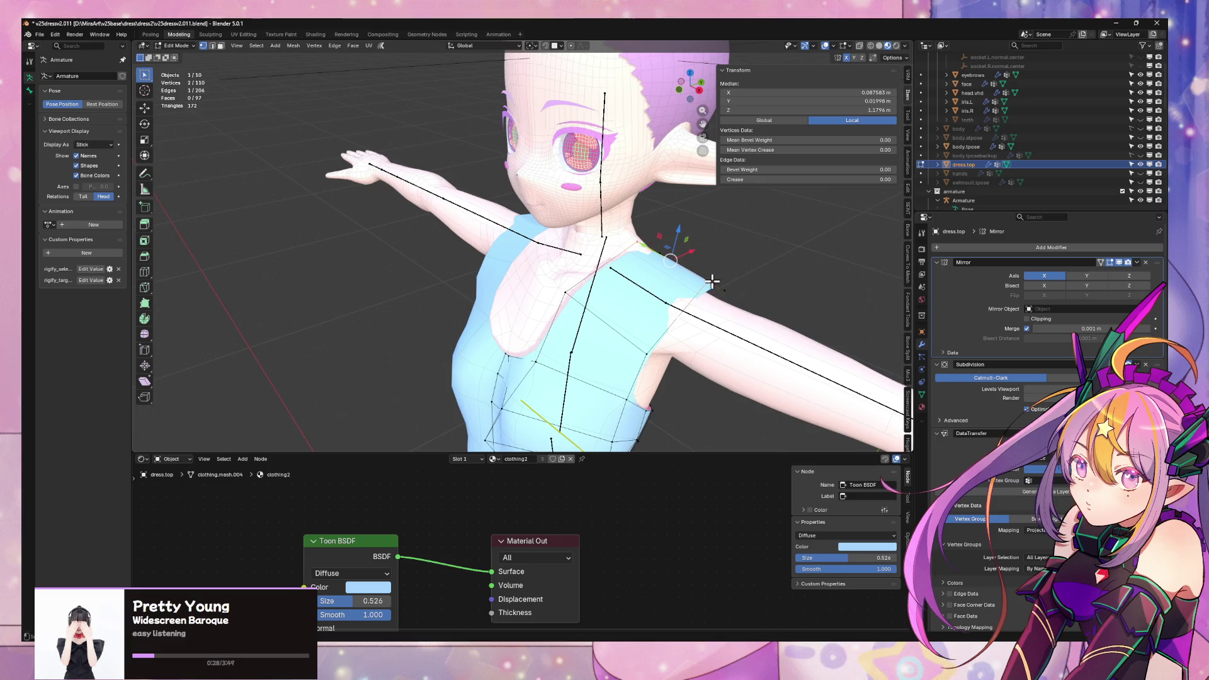
pyautogui.press('g')
pyautogui.press('z')
pyautogui.click(701, 276)
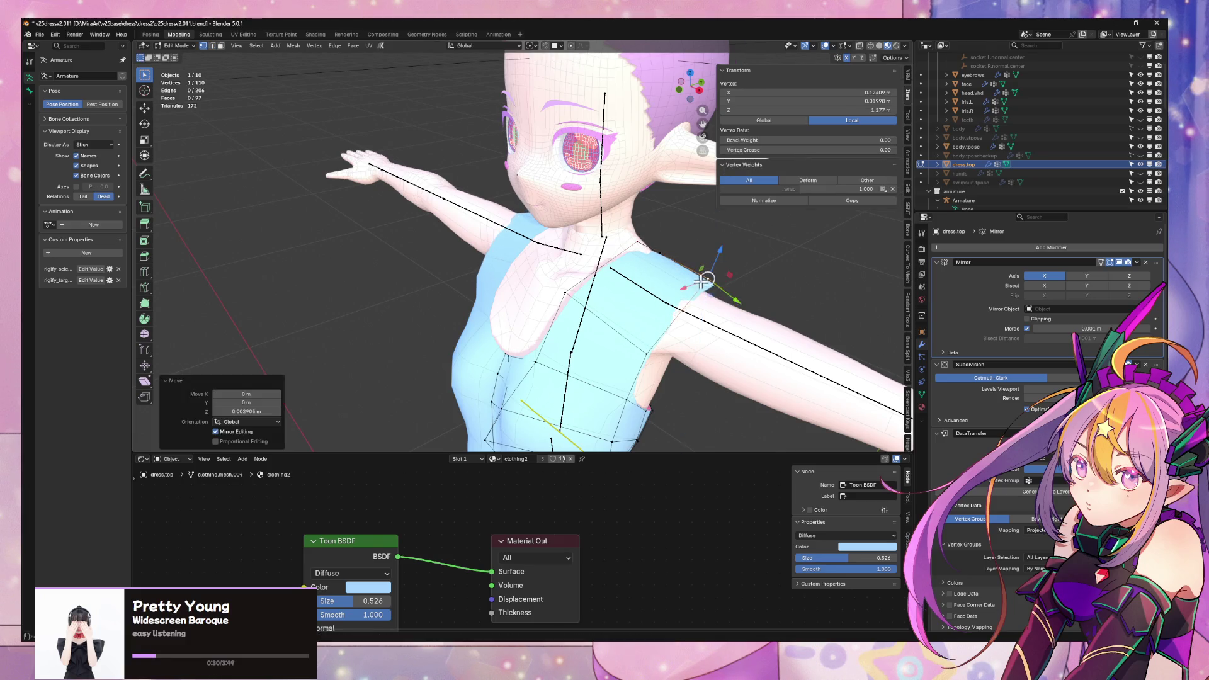
pyautogui.moveTo(701, 277)
pyautogui.mouseDown(button='middle')
pyautogui.moveTo(694, 222)
pyautogui.moveTo(791, 245)
pyautogui.moveTo(838, 239)
pyautogui.moveTo(850, 262)
pyautogui.moveTo(526, 242)
pyautogui.moveTo(504, 228)
pyautogui.mouseUp(button='middle')
pyautogui.click(494, 179)
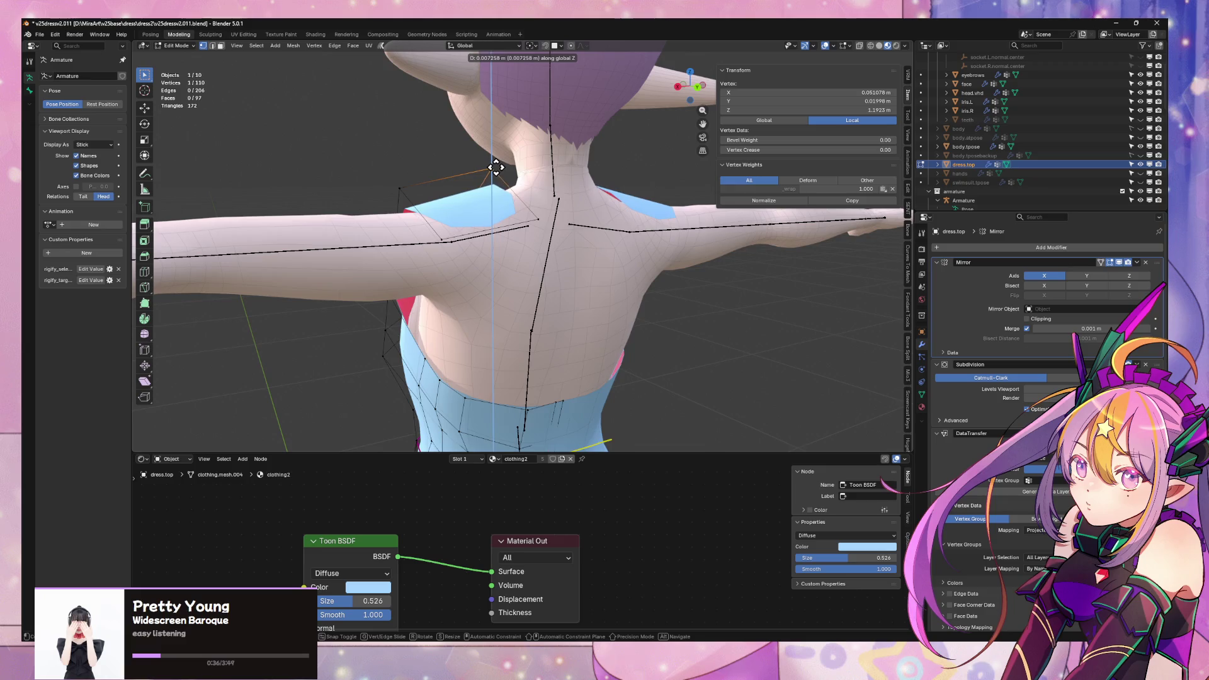
# - Shift the shoulder edge along Y, then extrude it straight down over the upper back
pyautogui.keyDown('shift'); pyautogui.click(507, 235); pyautogui.keyUp('shift')
pyautogui.moveTo(514, 244); pyautogui.dragTo(489, 245, button='middle')
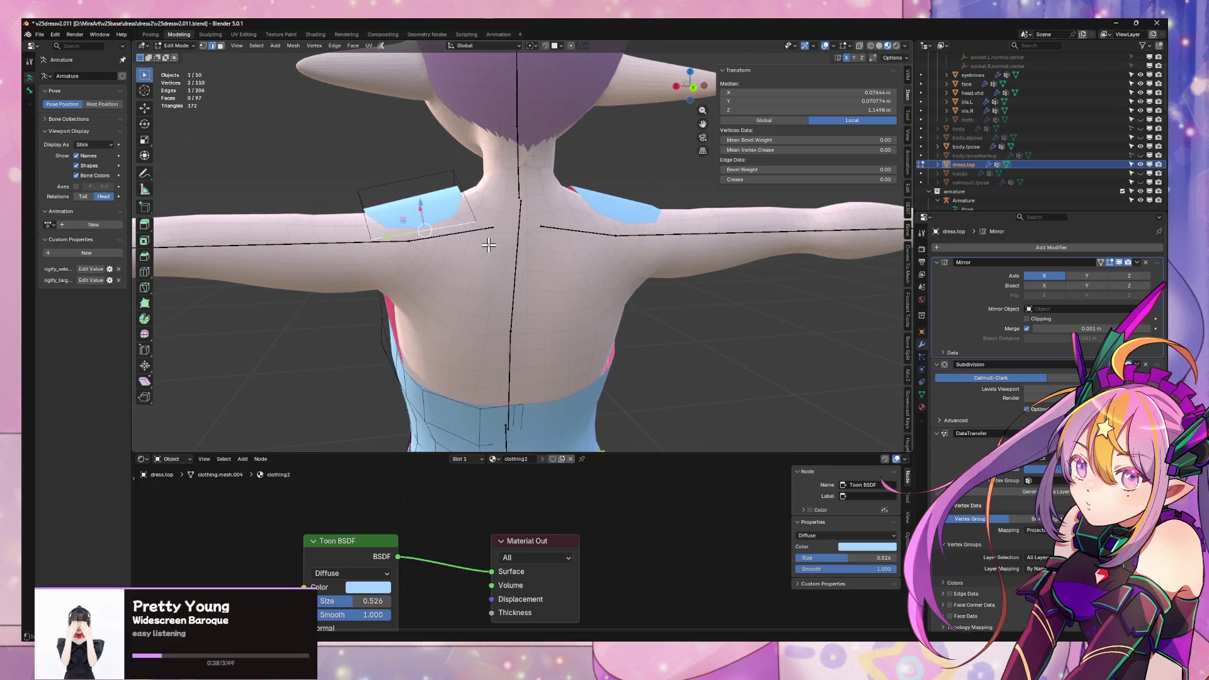
pyautogui.press('g')
pyautogui.press('y')
pyautogui.click(502, 249)
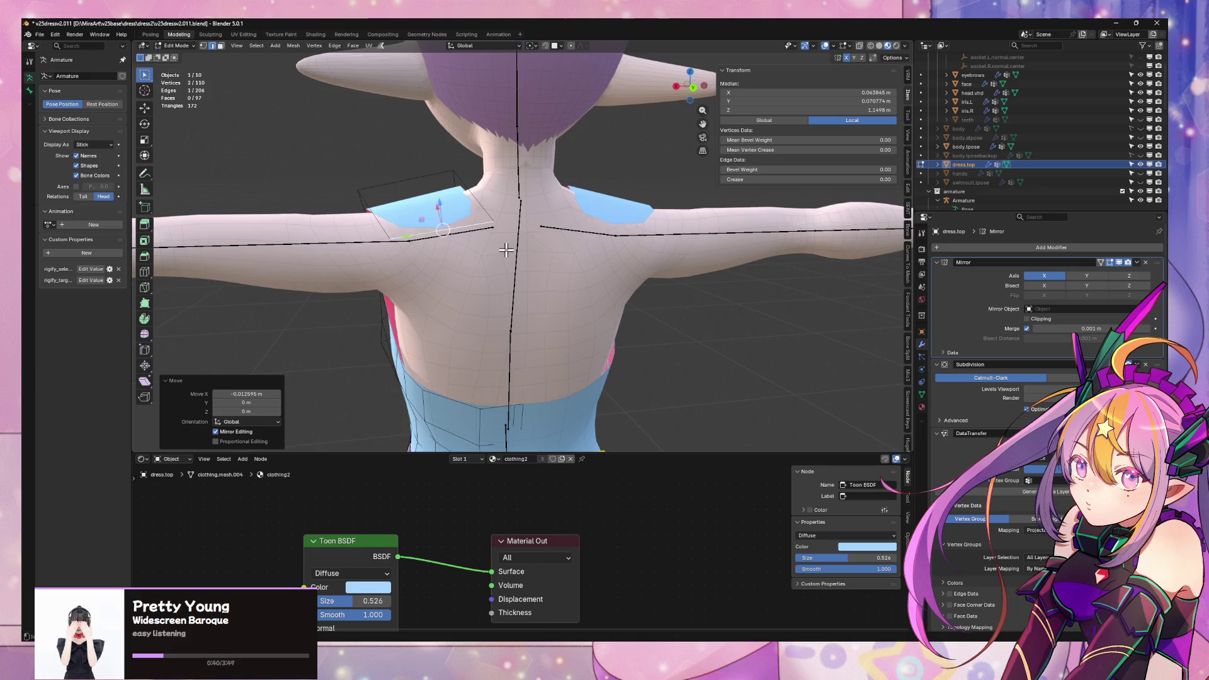
pyautogui.press('e')
pyautogui.press('z')
pyautogui.click(539, 369)
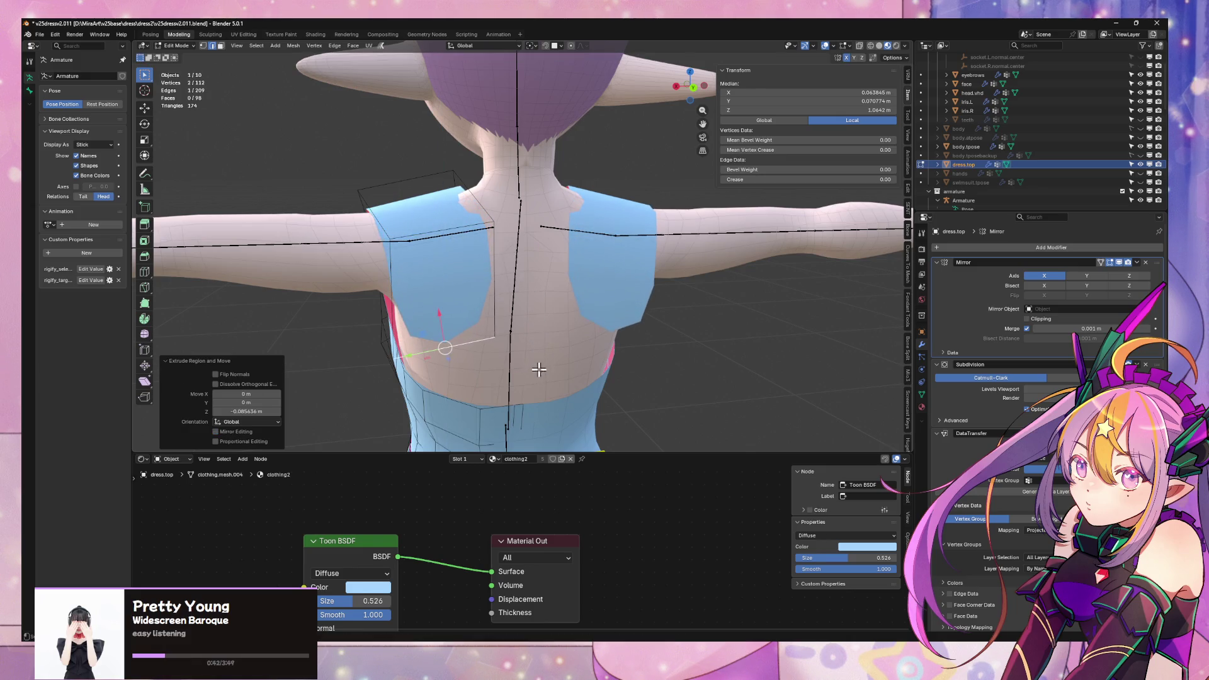
# - Move a corner vertex of the new back piece along X
pyautogui.moveTo(484, 369)
pyautogui.mouseDown(button='middle')
pyautogui.moveTo(585, 361)
pyautogui.moveTo(529, 265)
pyautogui.moveTo(507, 191)
pyautogui.mouseUp(button='middle')
pyautogui.click(585, 361)
pyautogui.press('g')
pyautogui.press('x')
pyautogui.click(553, 346)
# - Raise a vertex near the neck slightly, then shift it along Y and clear the selection
pyautogui.click(582, 221)
pyautogui.press('g')
pyautogui.press('z')
pyautogui.click(580, 227)
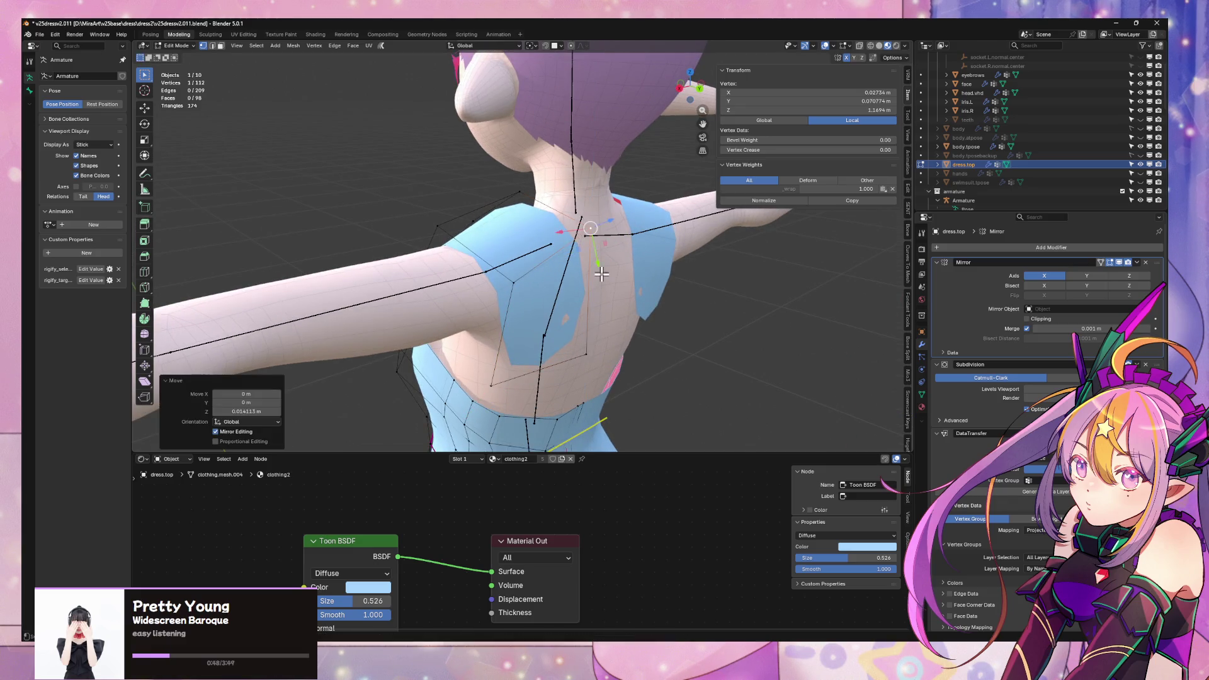
pyautogui.moveTo(580, 226)
pyautogui.mouseDown(button='middle')
pyautogui.moveTo(595, 291)
pyautogui.moveTo(567, 277)
pyautogui.moveTo(705, 303)
pyautogui.moveTo(693, 305)
pyautogui.mouseUp(button='middle')
pyautogui.press('g')
pyautogui.press('y')
pyautogui.click(603, 294)
pyautogui.hotkey('alt', 'a')
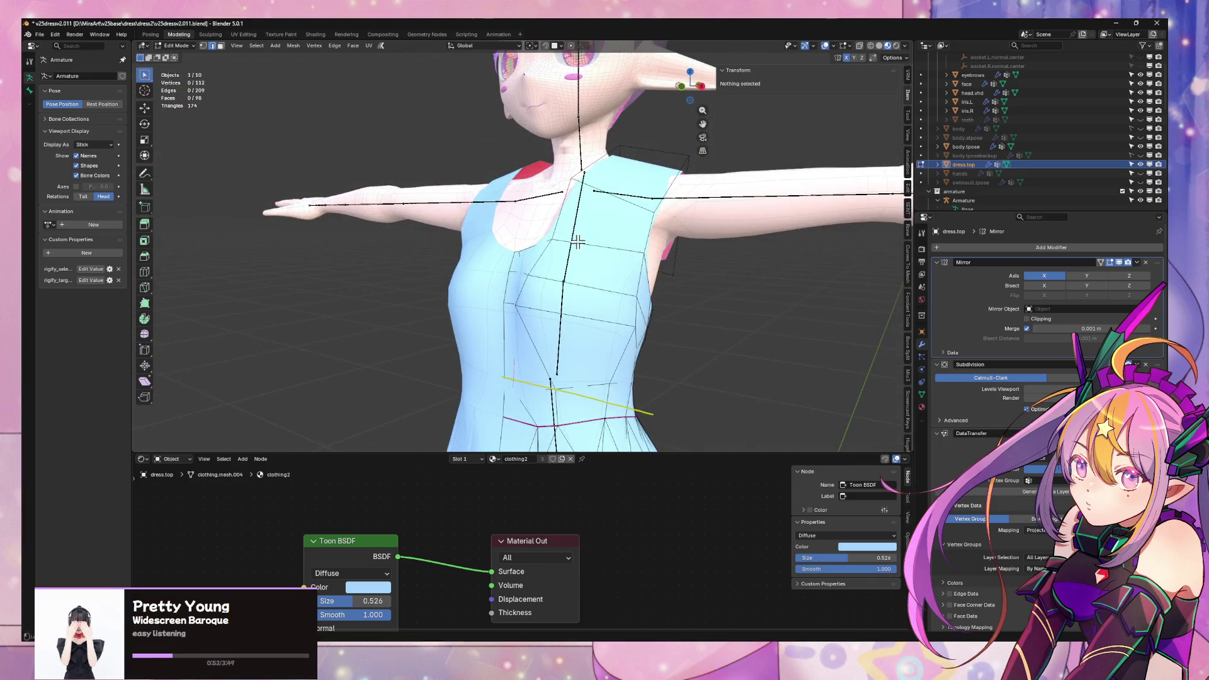
# - Mark an edge on the dress front as a seam
pyautogui.click(578, 241)
pyautogui.hotkey('ctrl', 'e')
pyautogui.click(627, 400)
# - Select an edge of the back shoulder piece and start a loop cut across it
pyautogui.moveTo(626, 399)
pyautogui.mouseDown(button='middle')
pyautogui.moveTo(686, 324)
pyautogui.moveTo(570, 329)
pyautogui.moveTo(548, 308)
pyautogui.moveTo(405, 270)
pyautogui.moveTo(563, 267)
pyautogui.moveTo(548, 277)
pyautogui.moveTo(450, 272)
pyautogui.moveTo(441, 252)
pyautogui.moveTo(374, 231)
pyautogui.mouseUp(button='middle')
pyautogui.click(405, 269)
pyautogui.press('2')
pyautogui.click(567, 276)
pyautogui.hotkey('ctrl', 'r')
# - Place the edge loops across the shoulder piece
pyautogui.click(396, 226)
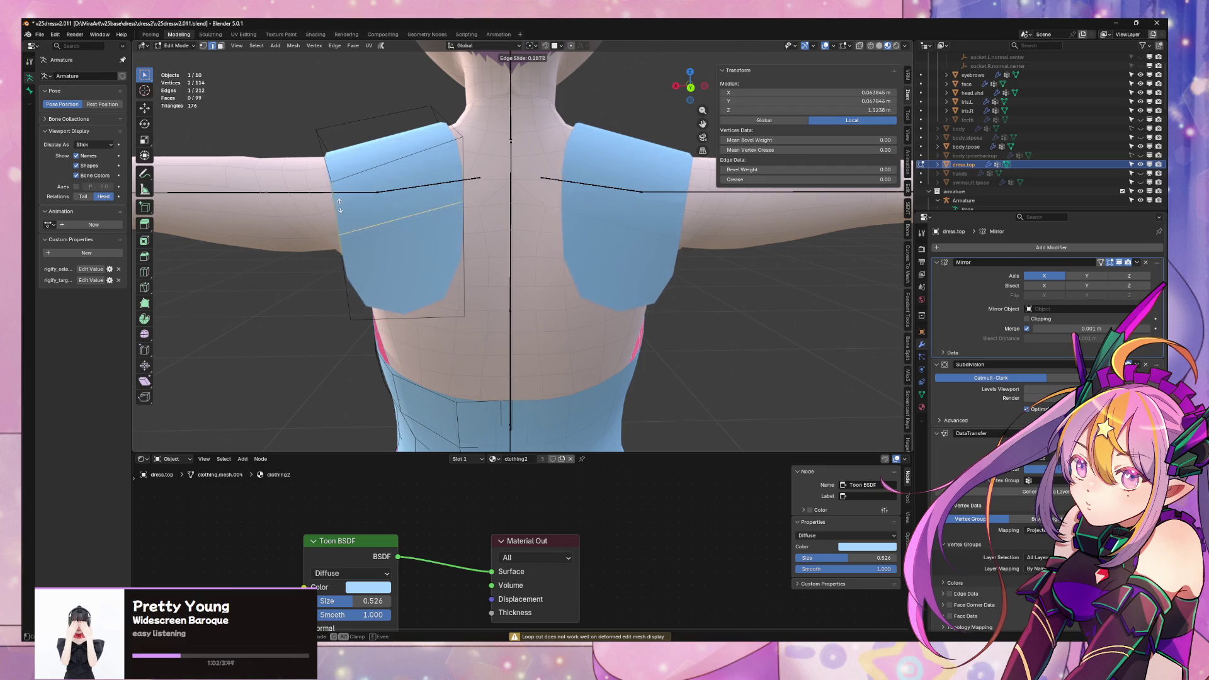
pyautogui.click(403, 226)
pyautogui.press('1')
pyautogui.click(453, 210)
pyautogui.click(474, 246)
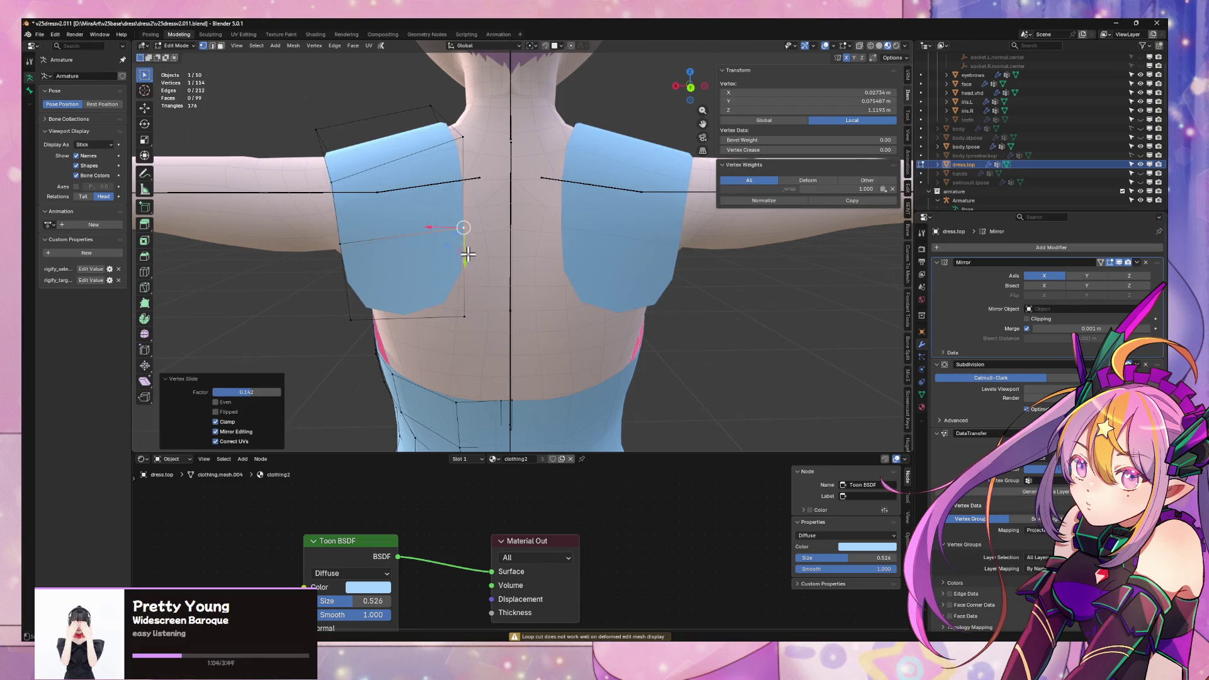
# - Extrude the back panel's inner edge along X so it reaches the back's centre line
pyautogui.press('2')
pyautogui.click(475, 260)
pyautogui.press('e')
pyautogui.press('x')
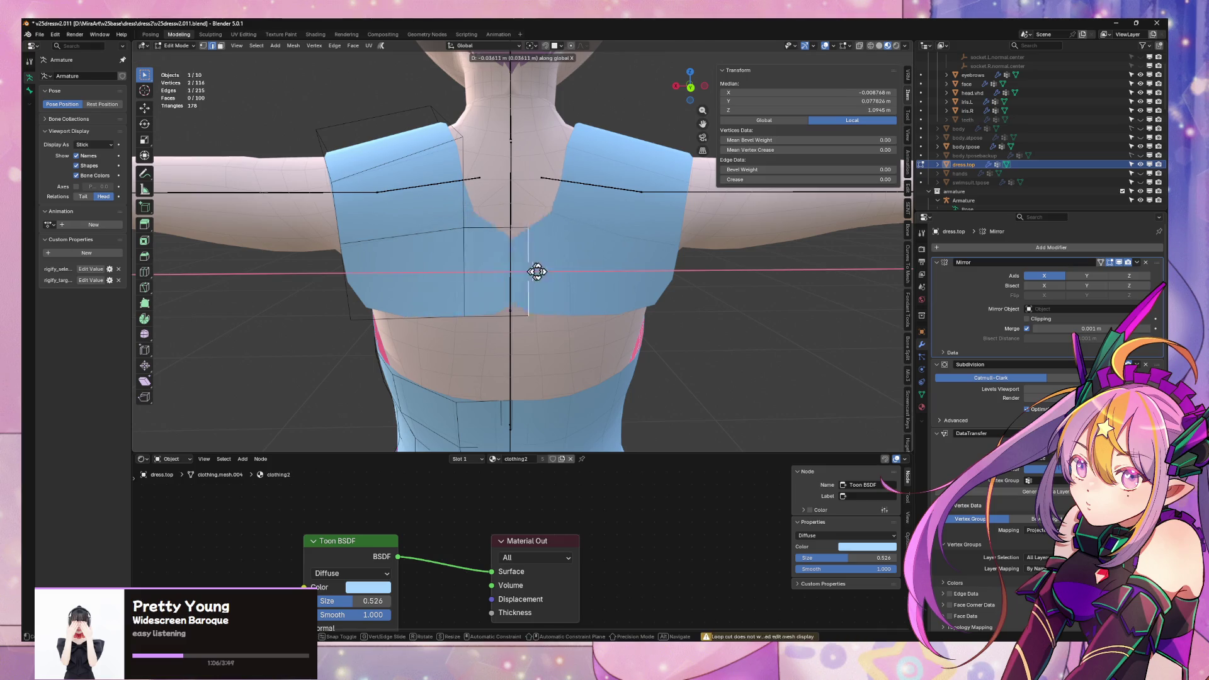
pyautogui.click(509, 269)
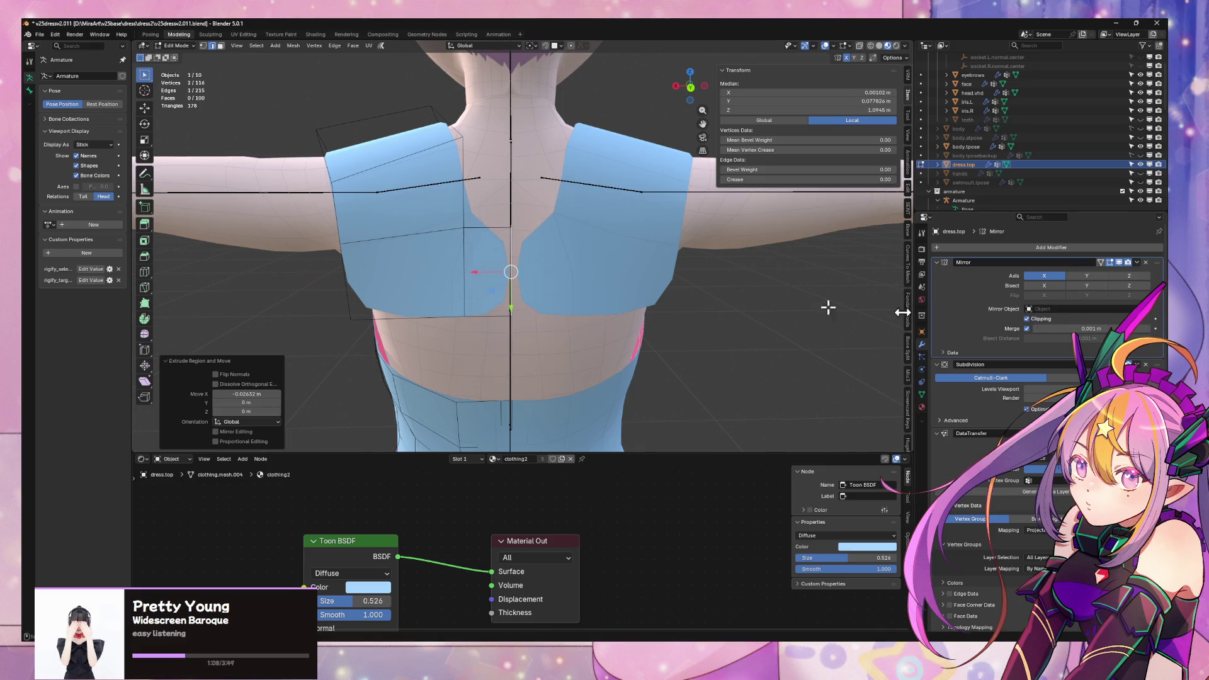
pyautogui.press('g')
pyautogui.press('x')
pyautogui.click(623, 291)
# - Move the edge on top of the shoulder along X
pyautogui.scroll(-3, 616, 303)
pyautogui.moveTo(615, 302)
pyautogui.mouseDown(button='middle')
pyautogui.moveTo(777, 326)
pyautogui.moveTo(794, 305)
pyautogui.mouseUp(button='middle')
pyautogui.scroll(5, 794, 305)
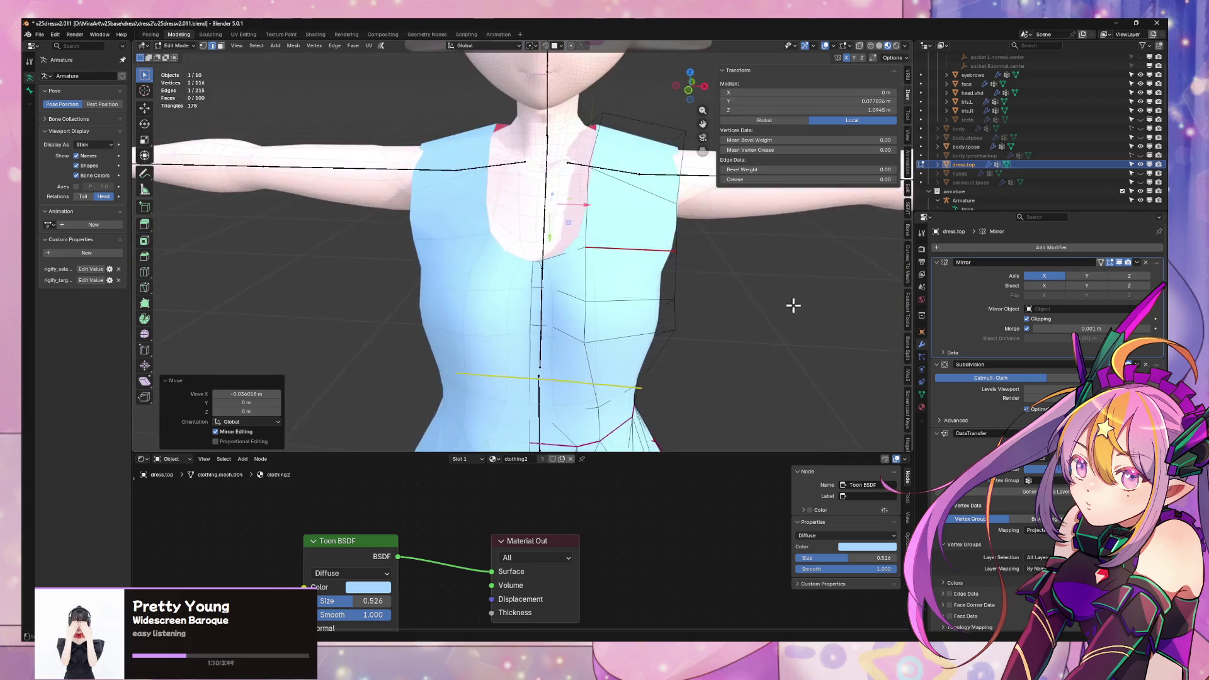
pyautogui.scroll(-4, 794, 305)
pyautogui.moveTo(648, 334); pyautogui.dragTo(629, 249, button='middle')
pyautogui.click(631, 238)
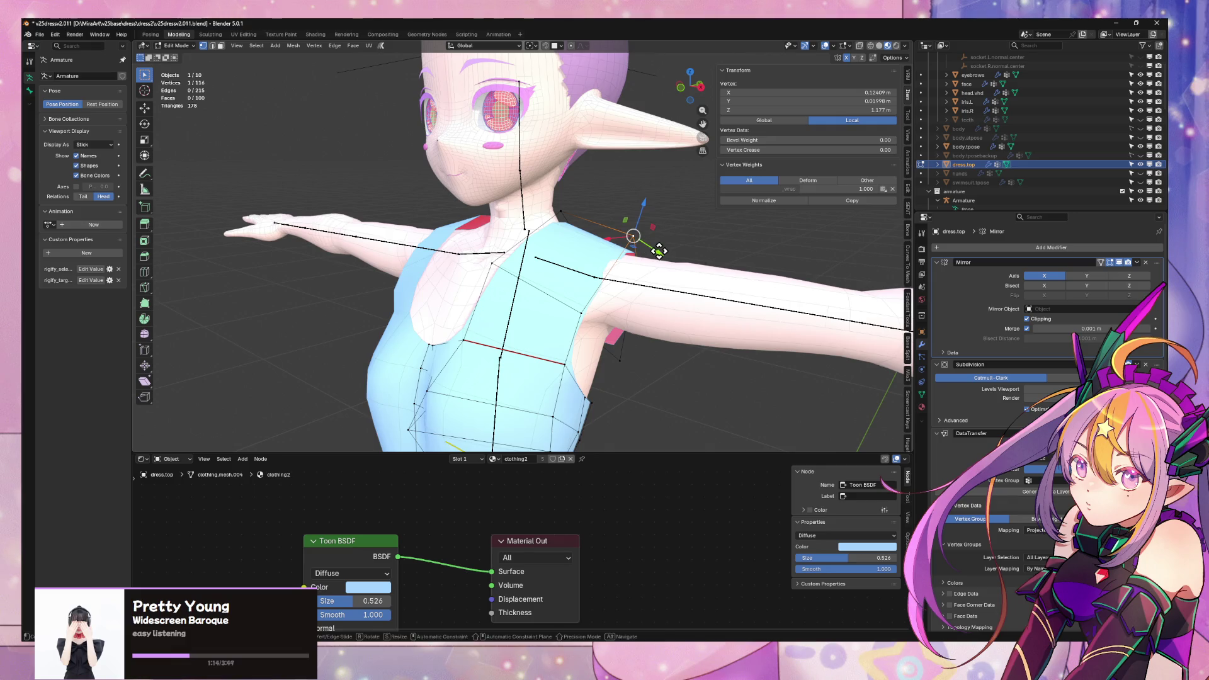
pyautogui.press('2')
pyautogui.click(624, 228)
pyautogui.press('g')
pyautogui.press('x')
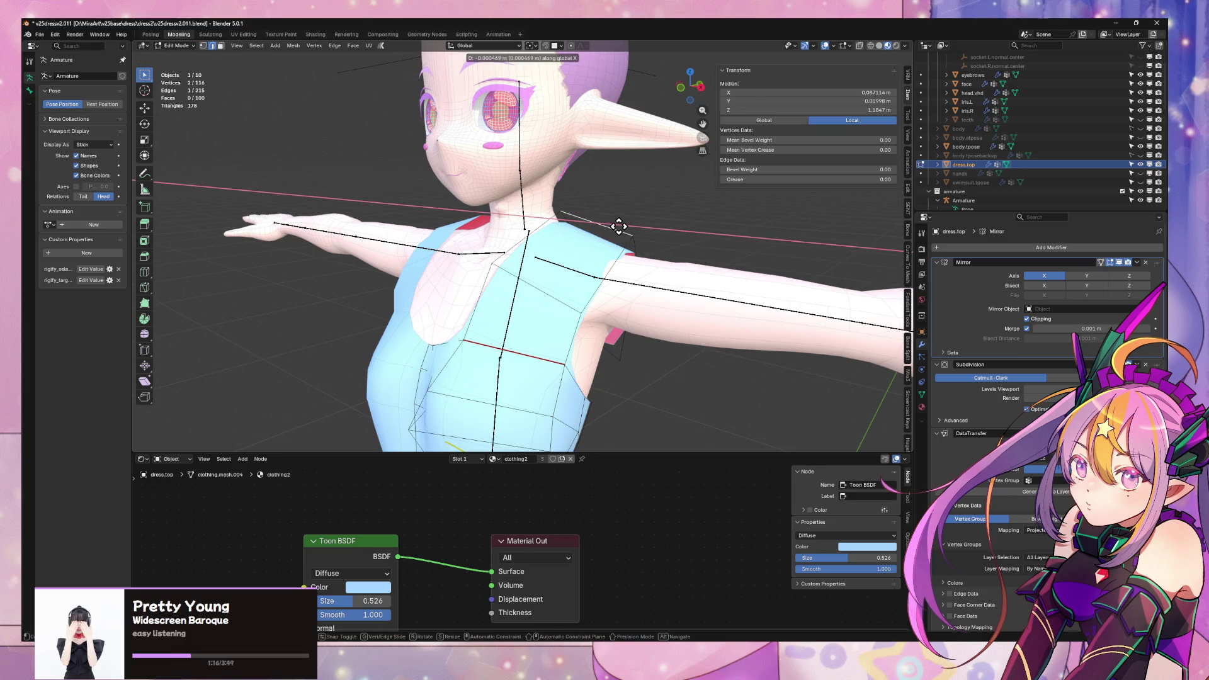
pyautogui.click(615, 224)
# - Raise a shoulder vertex by 0.005566 m along Z
pyautogui.press('1')
pyautogui.click(625, 249)
pyautogui.press('g')
pyautogui.press('z')
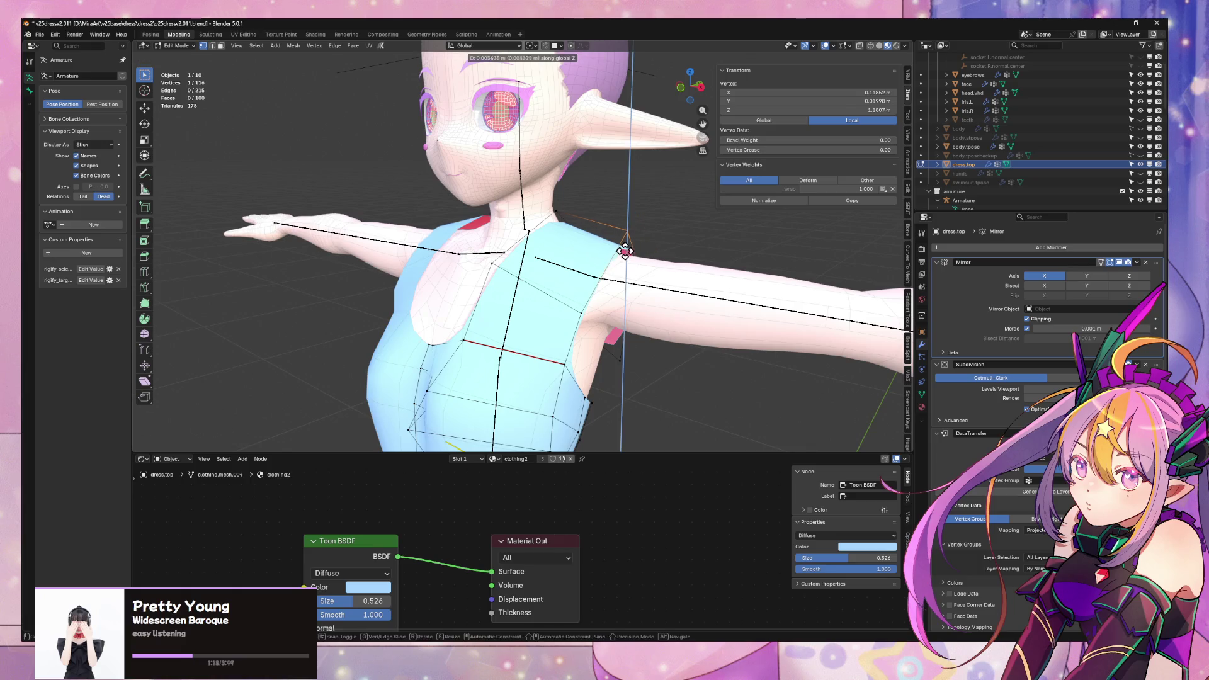
pyautogui.click(624, 248)
# - Select a vertex at the centre of the chest from a front view
pyautogui.moveTo(625, 249)
pyautogui.mouseDown(button='middle')
pyautogui.moveTo(653, 287)
pyautogui.moveTo(611, 240)
pyautogui.mouseUp(button='middle')
pyautogui.moveTo(554, 277)
pyautogui.mouseDown(button='middle')
pyautogui.moveTo(588, 288)
pyautogui.moveTo(607, 261)
pyautogui.mouseUp(button='middle')
pyautogui.click(593, 192)
# - Lower the chest edge beside the centre along Z and pull it in along Y
pyautogui.press('2')
pyautogui.click(614, 192)
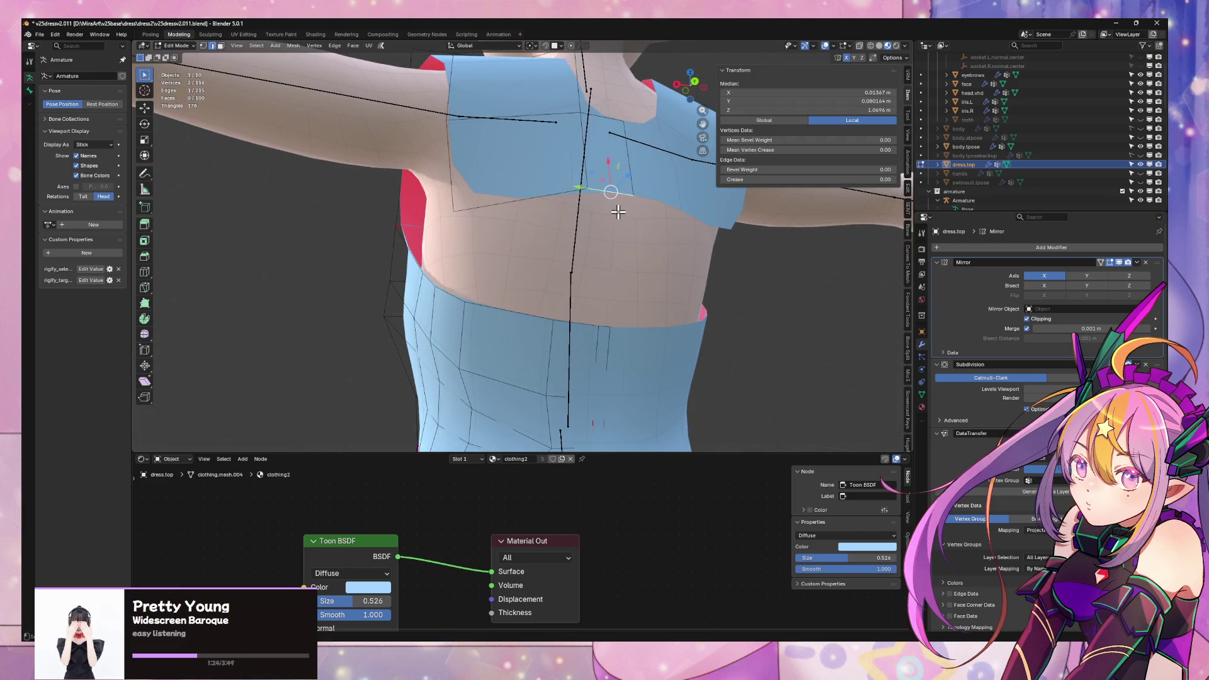
pyautogui.press('g')
pyautogui.press('z')
pyautogui.click(606, 229)
pyautogui.moveTo(606, 229); pyautogui.dragTo(665, 296, button='middle')
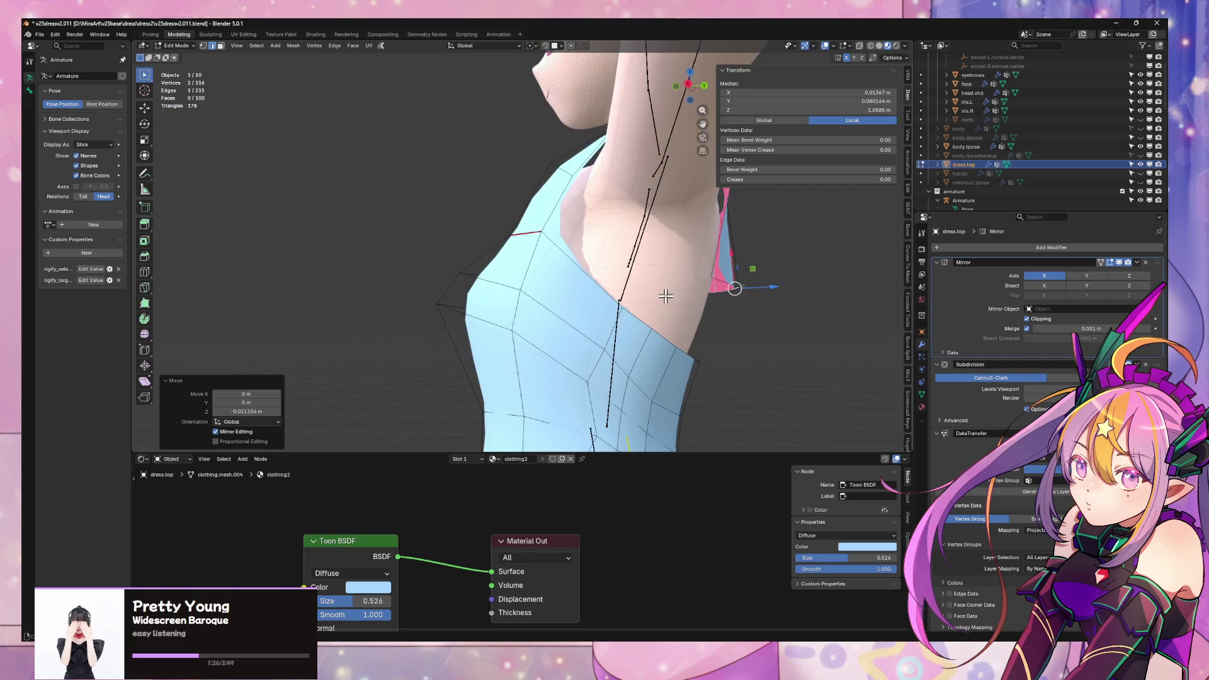
pyautogui.press('g')
pyautogui.press('y')
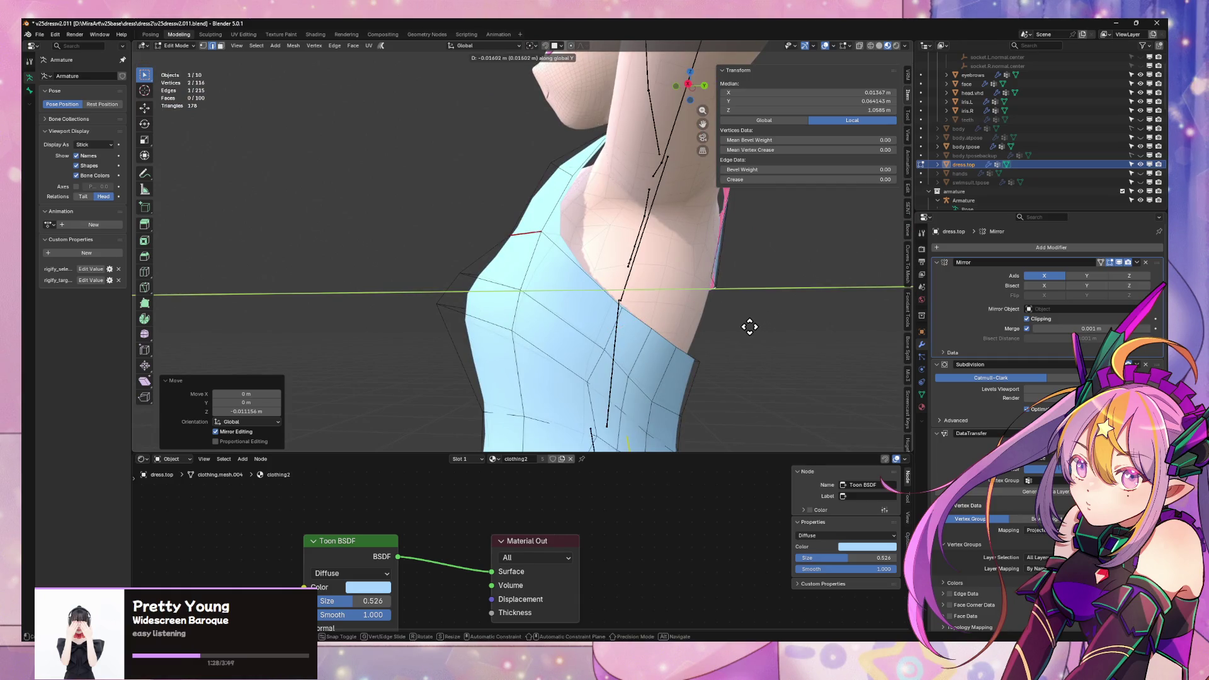
pyautogui.click(749, 326)
pyautogui.moveTo(750, 327); pyautogui.dragTo(653, 292, button='middle')
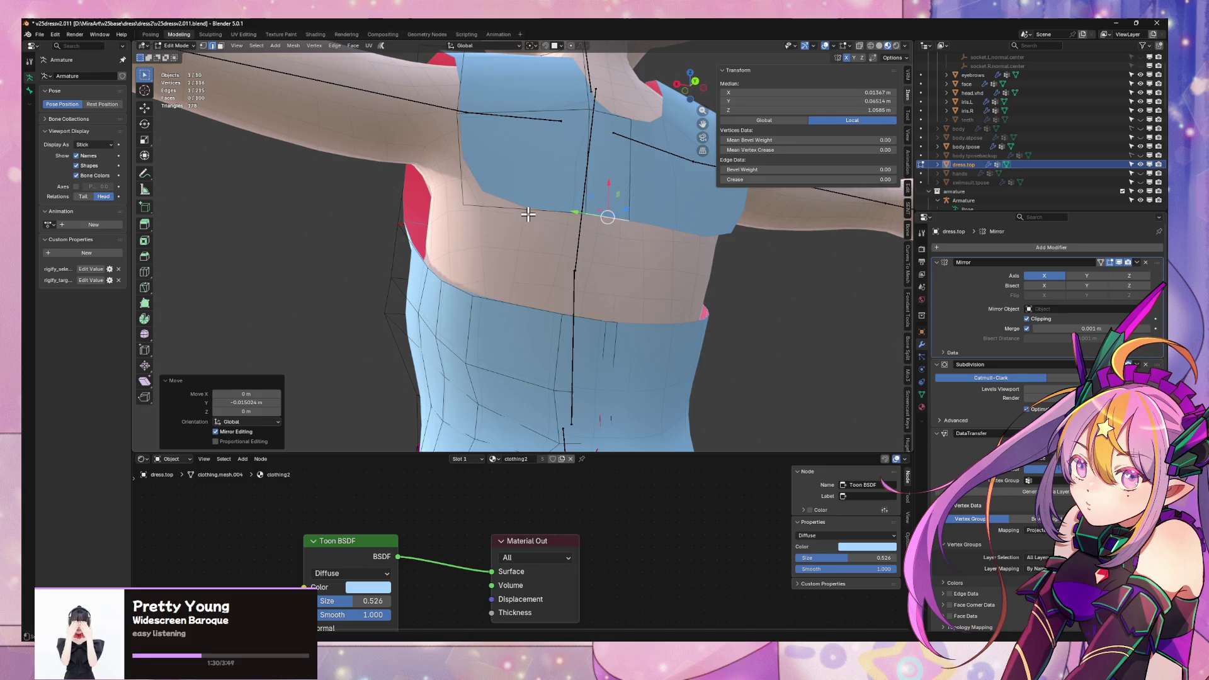
# - Extrude the chest piece's lower edge downward and set its depth along Y
pyautogui.click(479, 211)
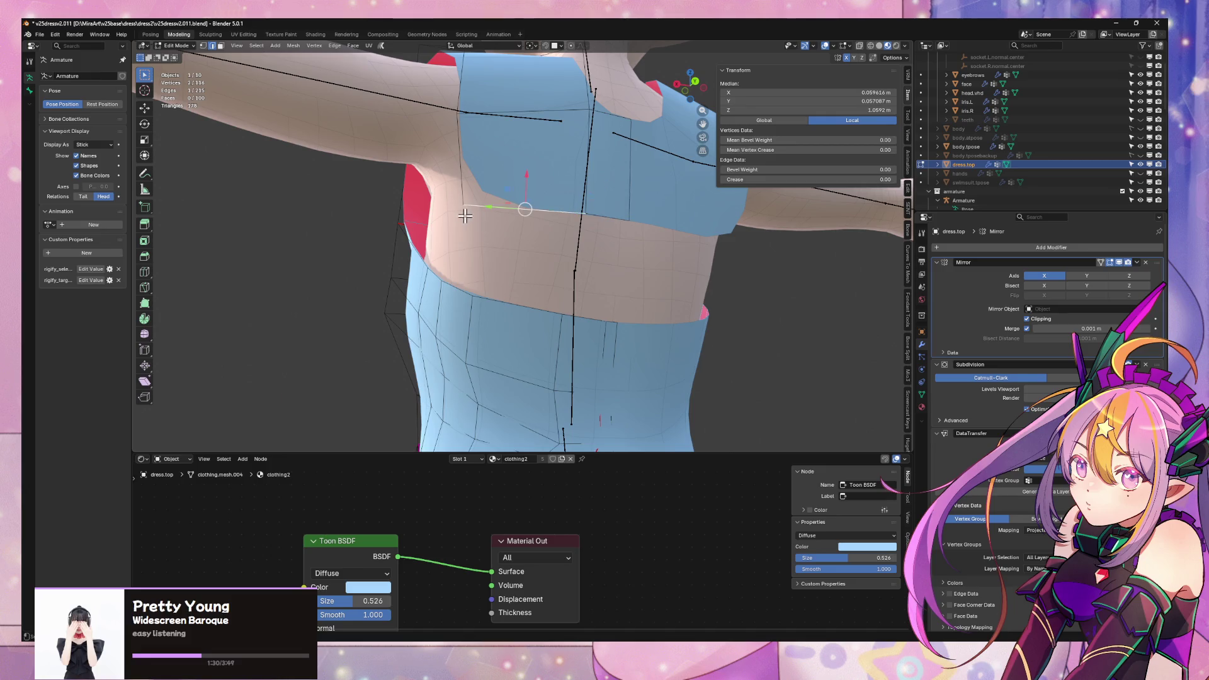
pyautogui.click(549, 205)
pyautogui.press('e')
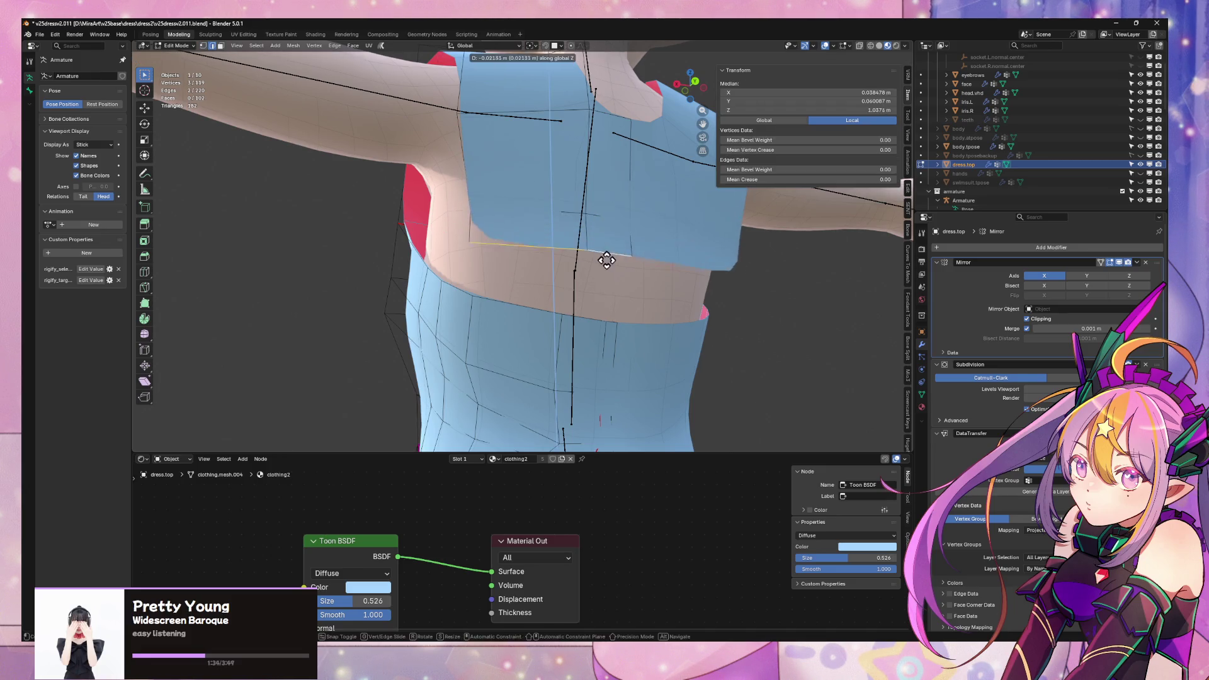
pyautogui.click(599, 289)
pyautogui.moveTo(636, 296)
pyautogui.mouseDown(button='middle')
pyautogui.moveTo(724, 316)
pyautogui.moveTo(614, 284)
pyautogui.mouseUp(button='middle')
pyautogui.press('g')
pyautogui.press('y')
pyautogui.click(700, 301)
pyautogui.scroll(2, 580, 286)
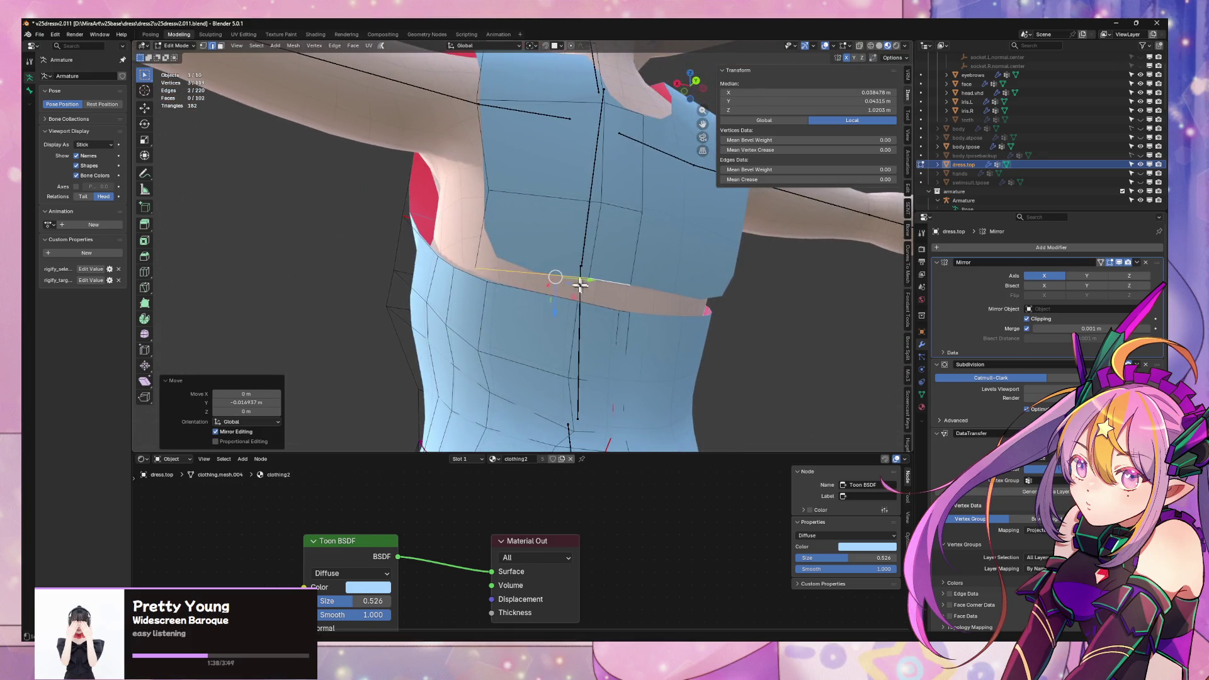
# - Slide the outer vertex of the new strip along its edge
pyautogui.click(476, 275)
pyautogui.click(474, 265)
pyautogui.press('g')
pyautogui.press('g')
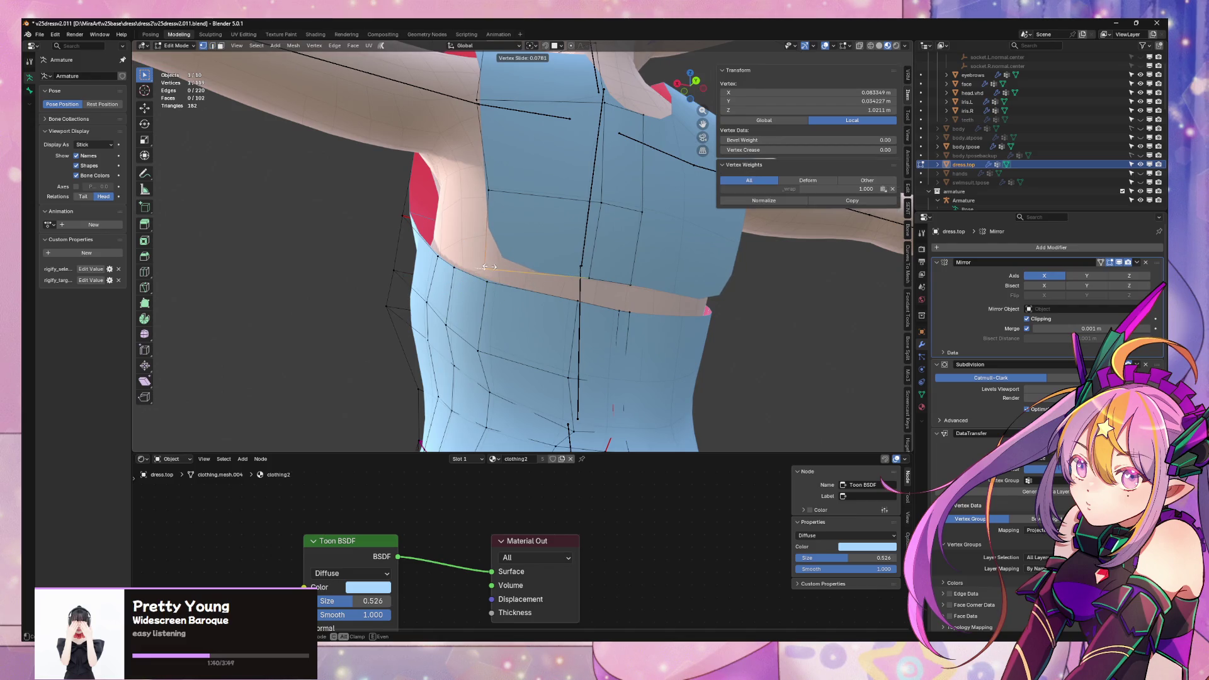
pyautogui.click(482, 266)
pyautogui.moveTo(485, 268); pyautogui.dragTo(562, 278, button='middle')
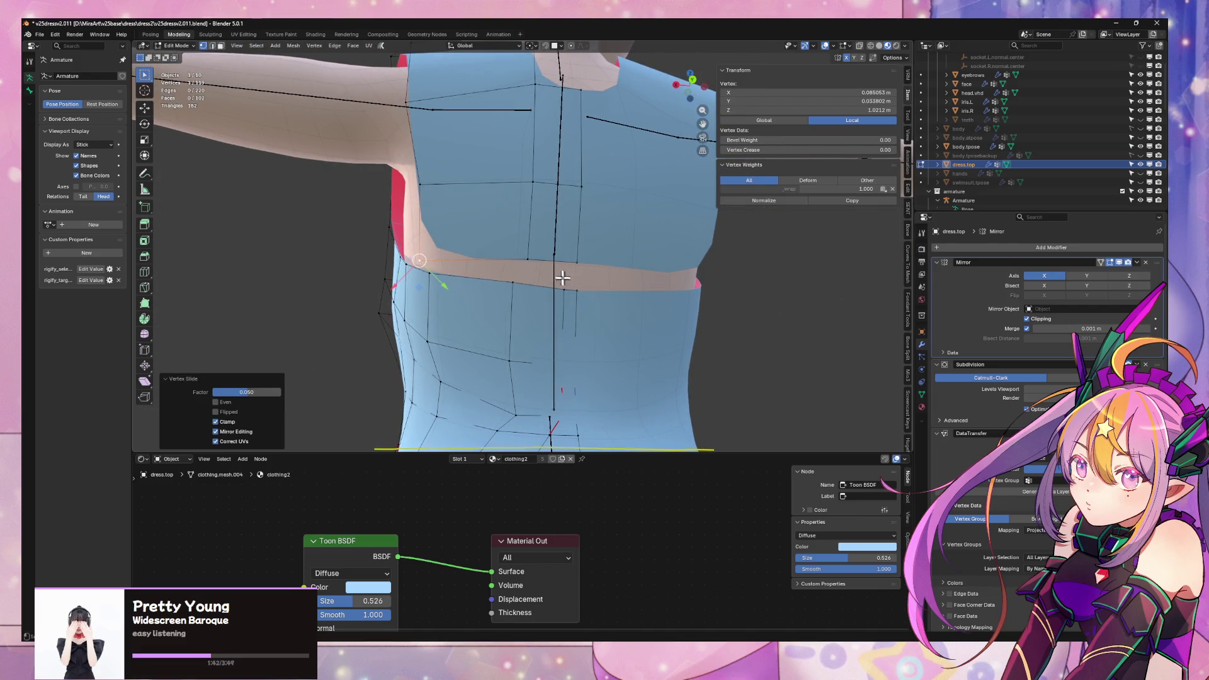
# - Bridge the strip to the belt's top edges with Bridge Edge Loops
pyautogui.press('2')
pyautogui.click(500, 269)
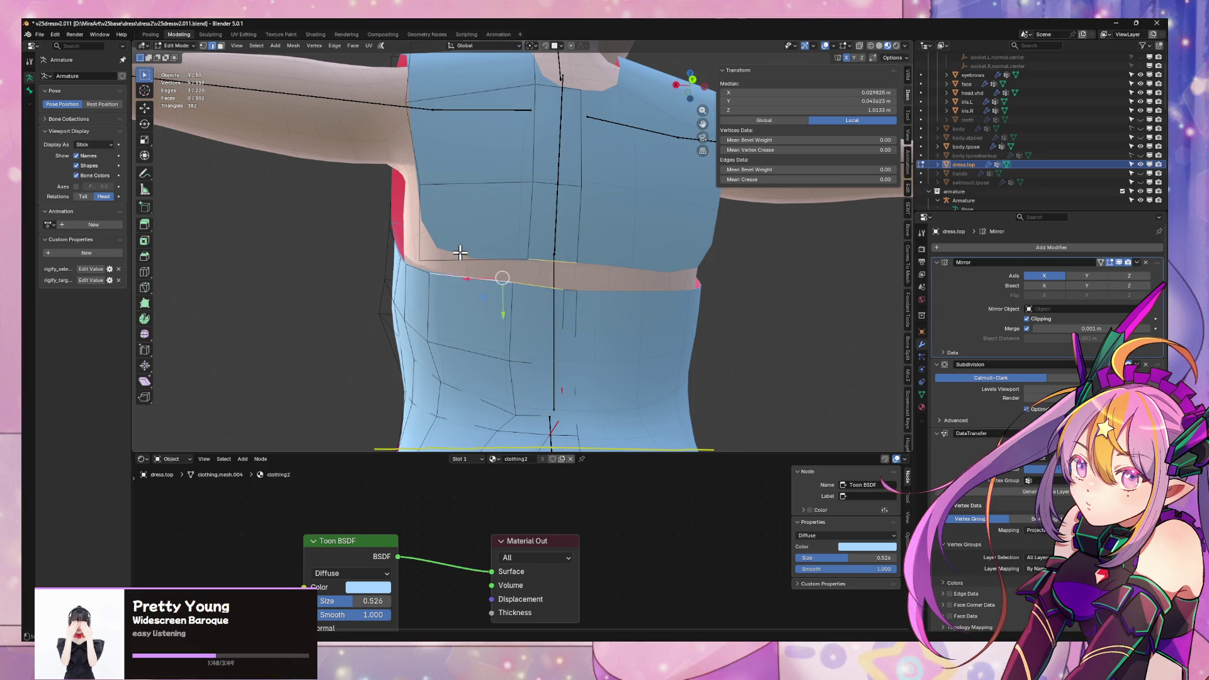
pyautogui.hotkey('ctrl', 'e')
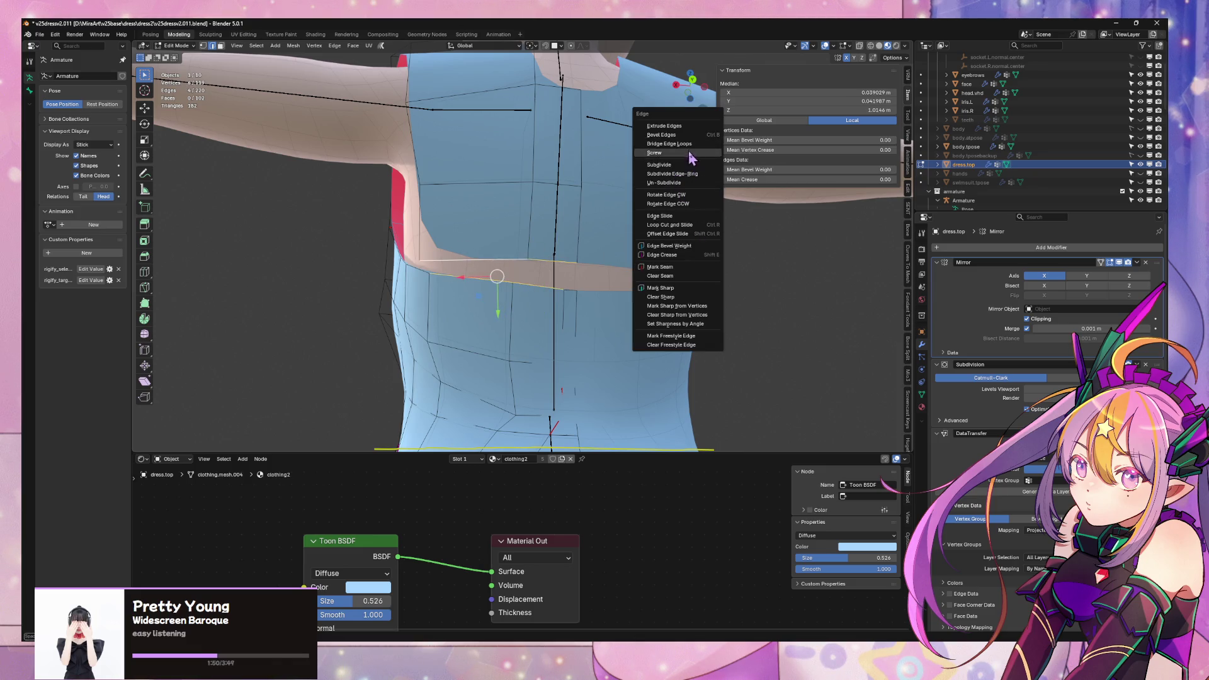
pyautogui.click(690, 145)
# - Add a new edge across the bridged chest faces and mark it as a seam
pyautogui.click(574, 272)
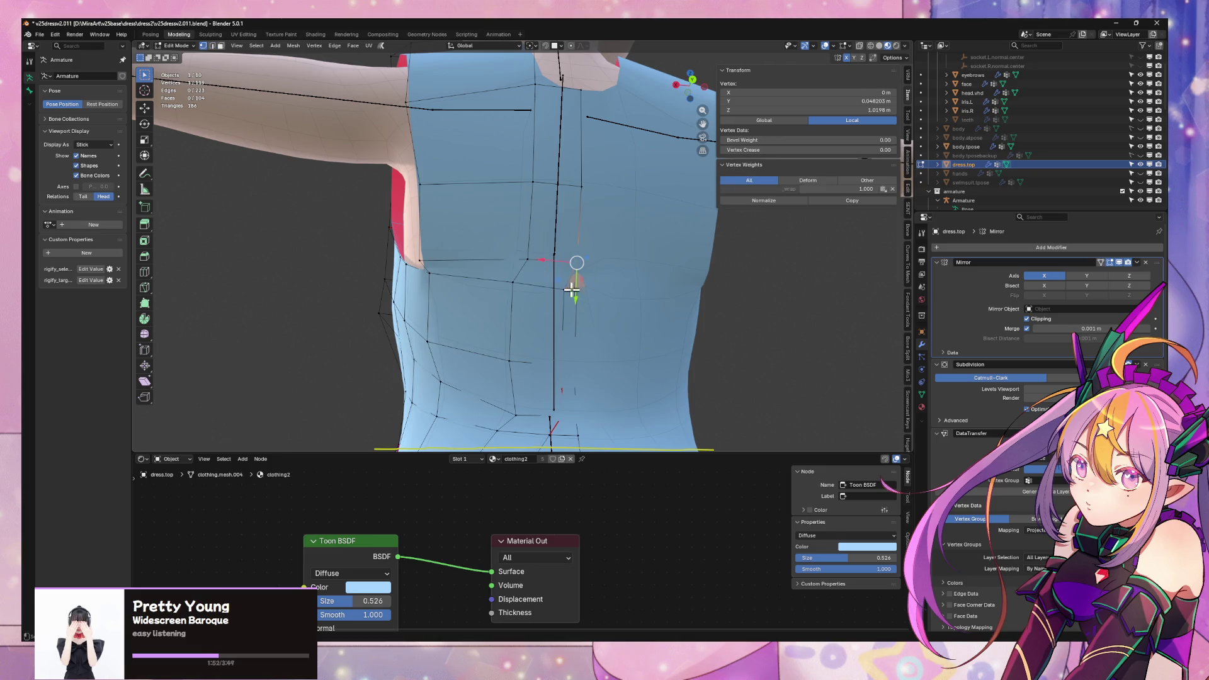
pyautogui.click(578, 289)
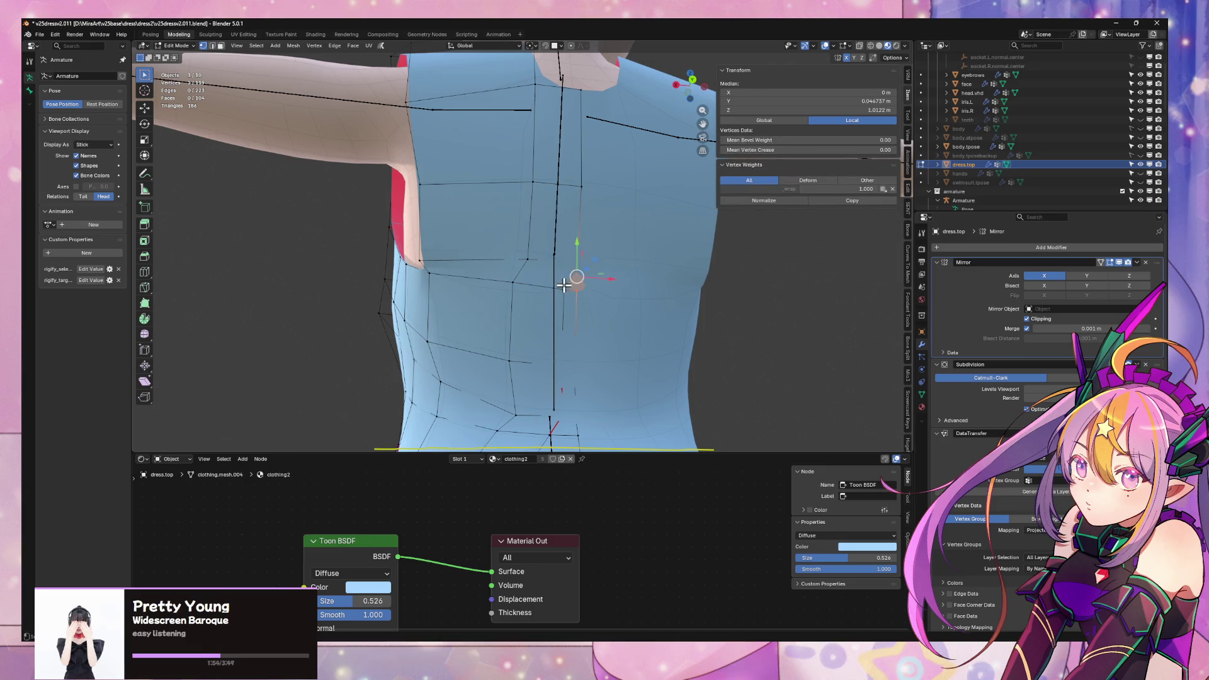
pyautogui.rightClick(564, 286)
pyautogui.click(558, 282)
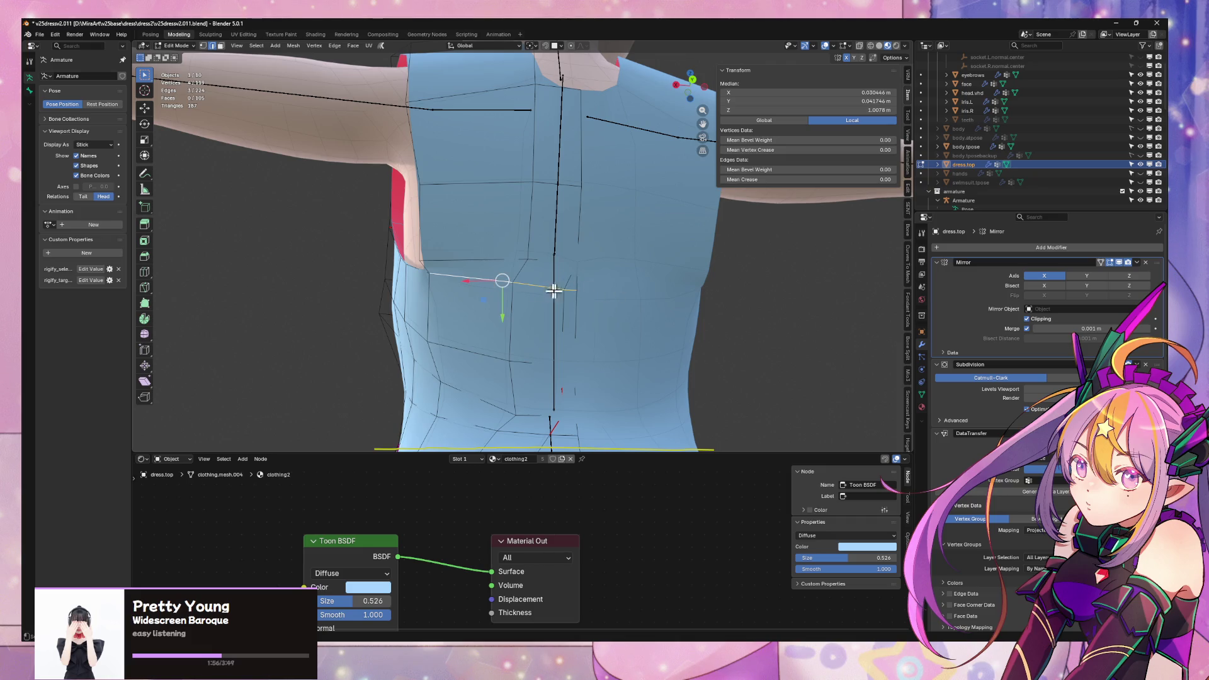
pyautogui.moveTo(452, 283); pyautogui.dragTo(570, 280, button='middle')
pyautogui.hotkey('ctrl', 'e')
pyautogui.click(655, 426)
pyautogui.hotkey('alt', 'a')
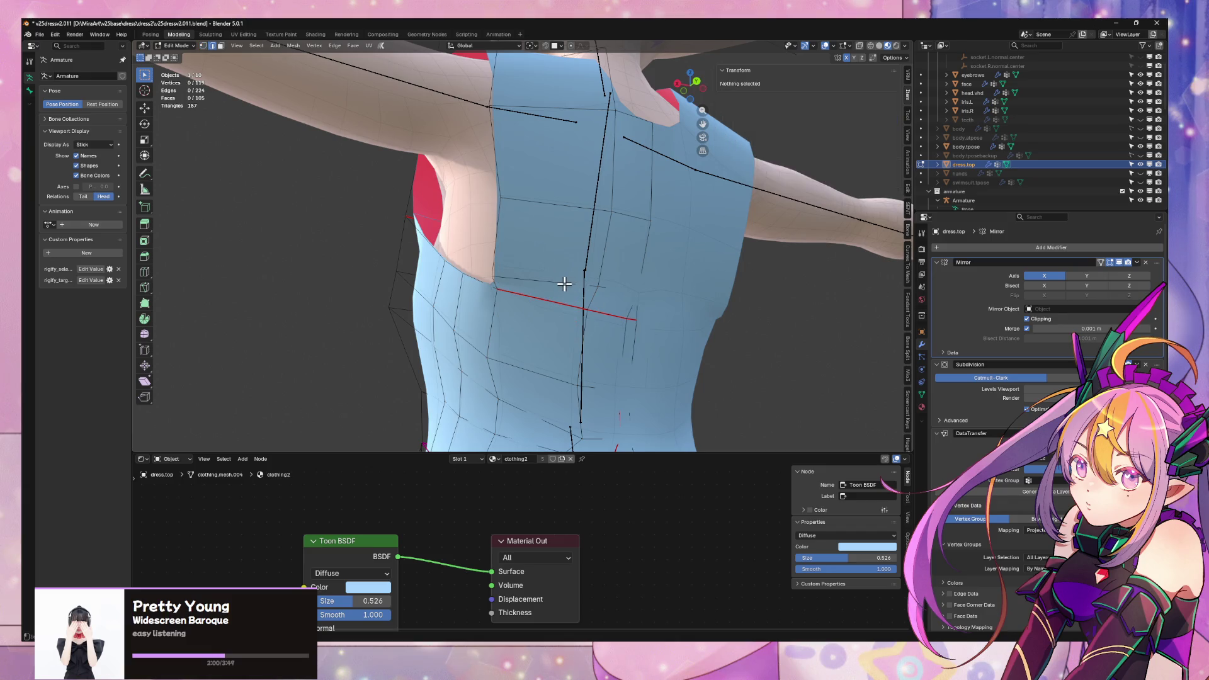
# - Slide a side-chest edge and shift the underarm vertex along the X axis
pyautogui.click(565, 283)
pyautogui.hotkey('shift', 'v')
pyautogui.click(655, 263)
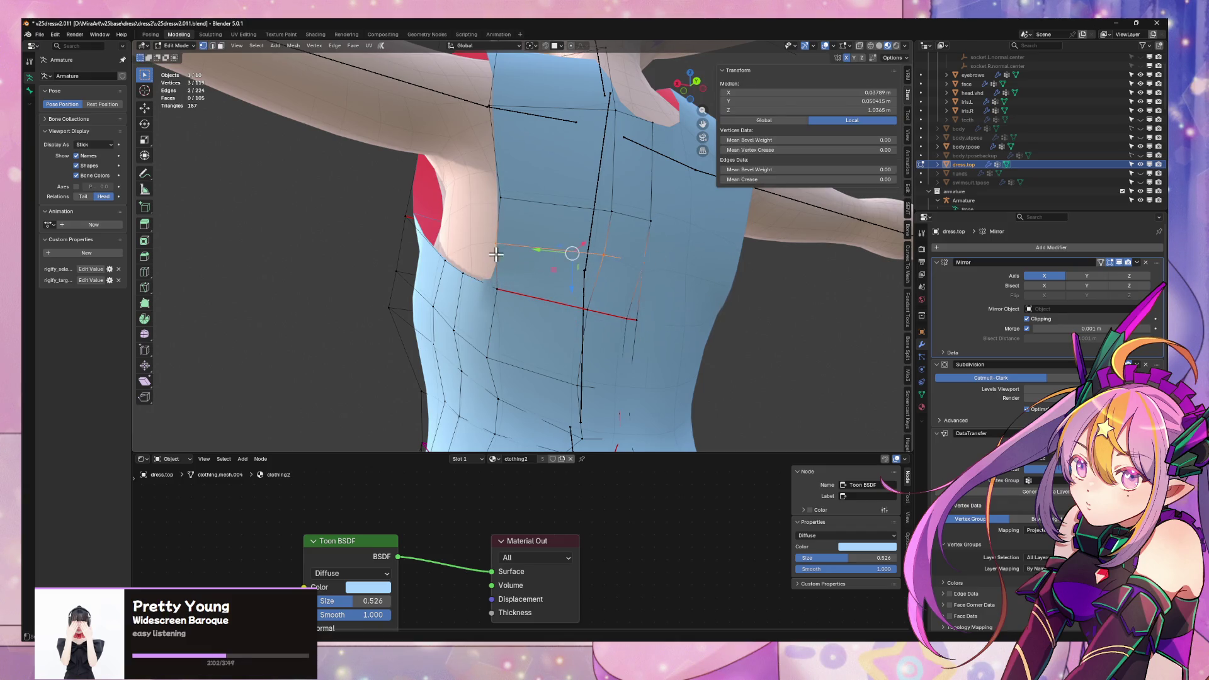
pyautogui.click(485, 245)
pyautogui.moveTo(485, 246)
pyautogui.mouseDown(button='middle')
pyautogui.moveTo(689, 292)
pyautogui.moveTo(629, 308)
pyautogui.moveTo(608, 269)
pyautogui.moveTo(538, 301)
pyautogui.moveTo(667, 342)
pyautogui.moveTo(566, 262)
pyautogui.moveTo(454, 252)
pyautogui.moveTo(572, 344)
pyautogui.moveTo(654, 279)
pyautogui.moveTo(598, 304)
pyautogui.moveTo(483, 225)
pyautogui.mouseUp(button='middle')
pyautogui.click(536, 302)
pyautogui.press('g')
pyautogui.press('x')
pyautogui.click(549, 300)
pyautogui.click(627, 264)
# - Move a vertex along the Y axis and slide an armhole vertex along its edge
pyautogui.press('g')
pyautogui.press('y')
pyautogui.click(578, 289)
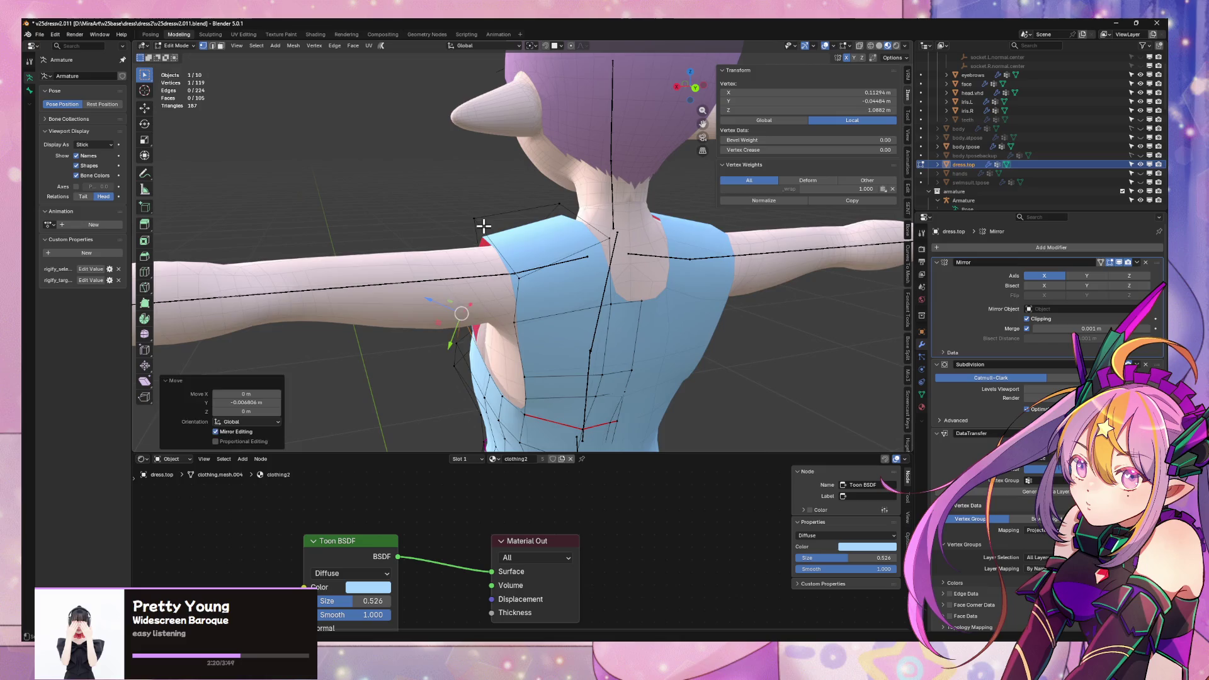
pyautogui.click(475, 218)
pyautogui.press('g')
pyautogui.click(489, 216)
pyautogui.click(518, 278)
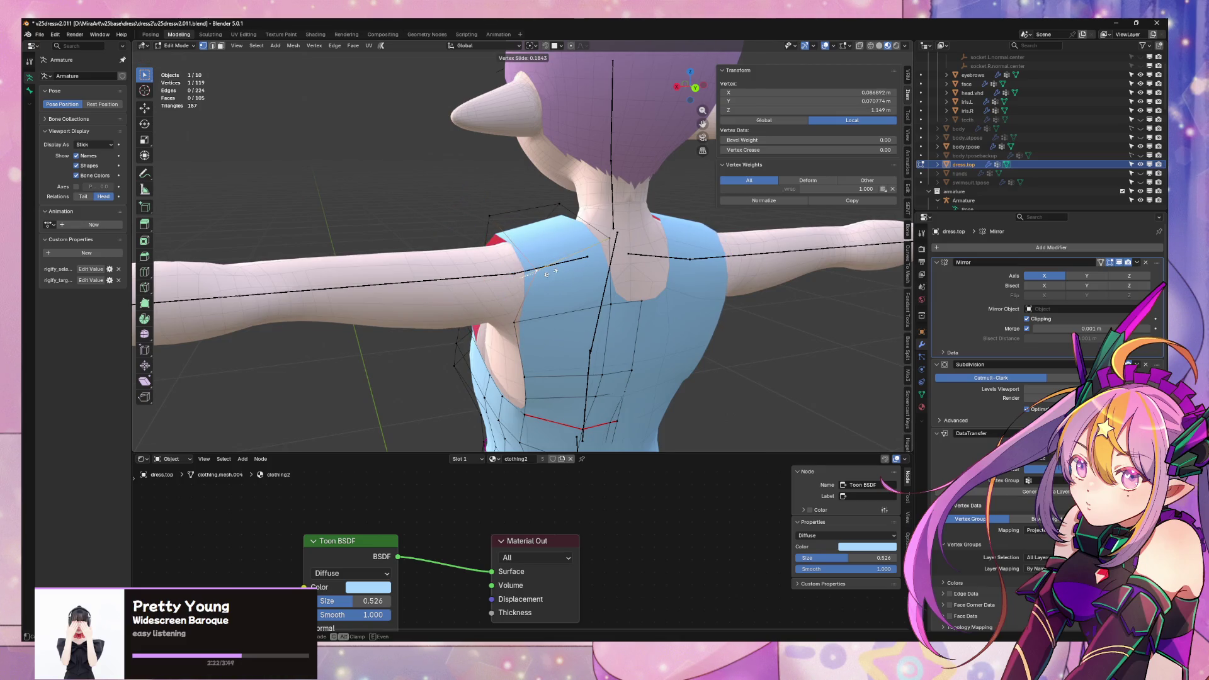
pyautogui.click(549, 273)
# - Slide further armhole and shoulder vertices along their edges
pyautogui.moveTo(532, 316)
pyautogui.mouseDown(button='middle')
pyautogui.moveTo(539, 343)
pyautogui.moveTo(692, 331)
pyautogui.moveTo(710, 297)
pyautogui.moveTo(629, 277)
pyautogui.moveTo(632, 292)
pyautogui.moveTo(678, 289)
pyautogui.moveTo(702, 304)
pyautogui.mouseUp(button='middle')
pyautogui.click(523, 343)
pyautogui.click(529, 344)
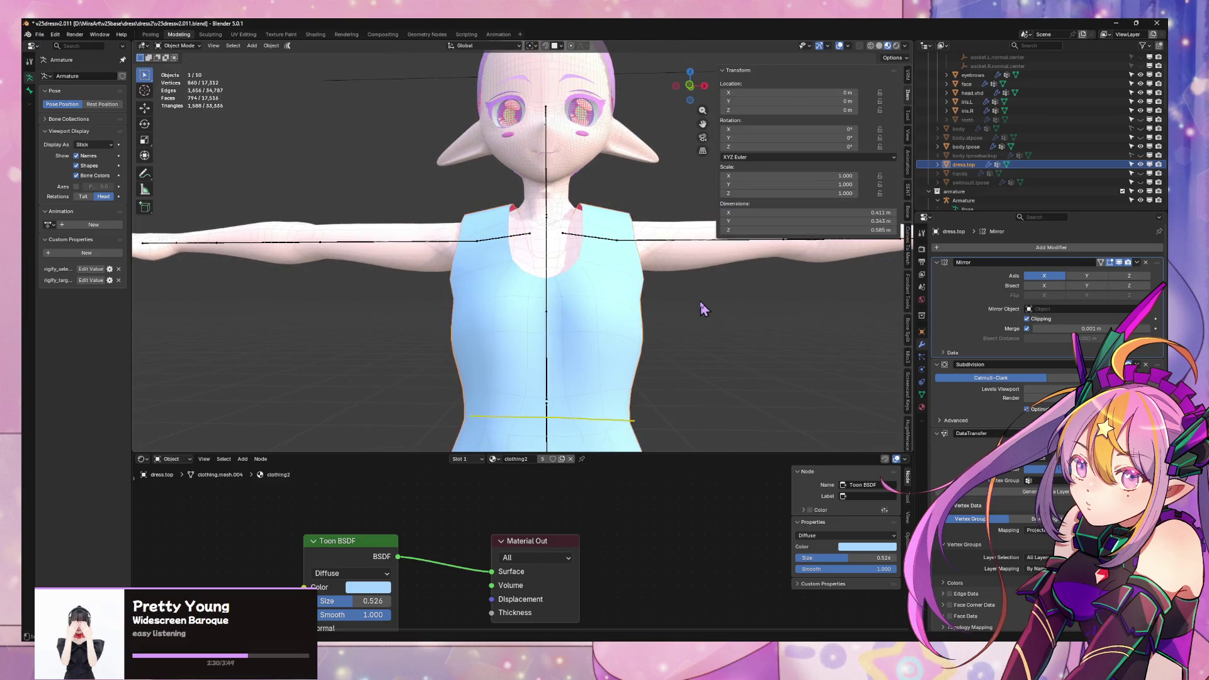
pyautogui.scroll(4, 705, 302)
pyautogui.press('g')
pyautogui.press('g')
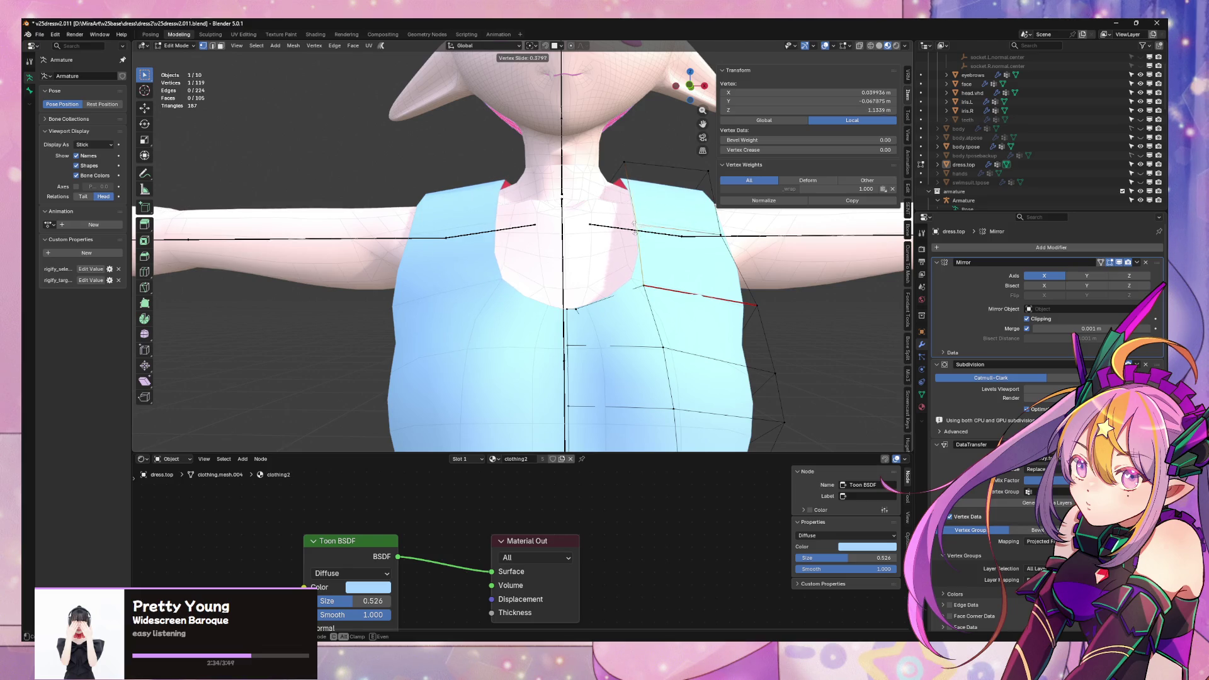
pyautogui.click(634, 226)
pyautogui.moveTo(635, 226)
pyautogui.mouseDown(button='middle')
pyautogui.moveTo(696, 270)
pyautogui.moveTo(618, 265)
pyautogui.moveTo(669, 276)
pyautogui.mouseUp(button='middle')
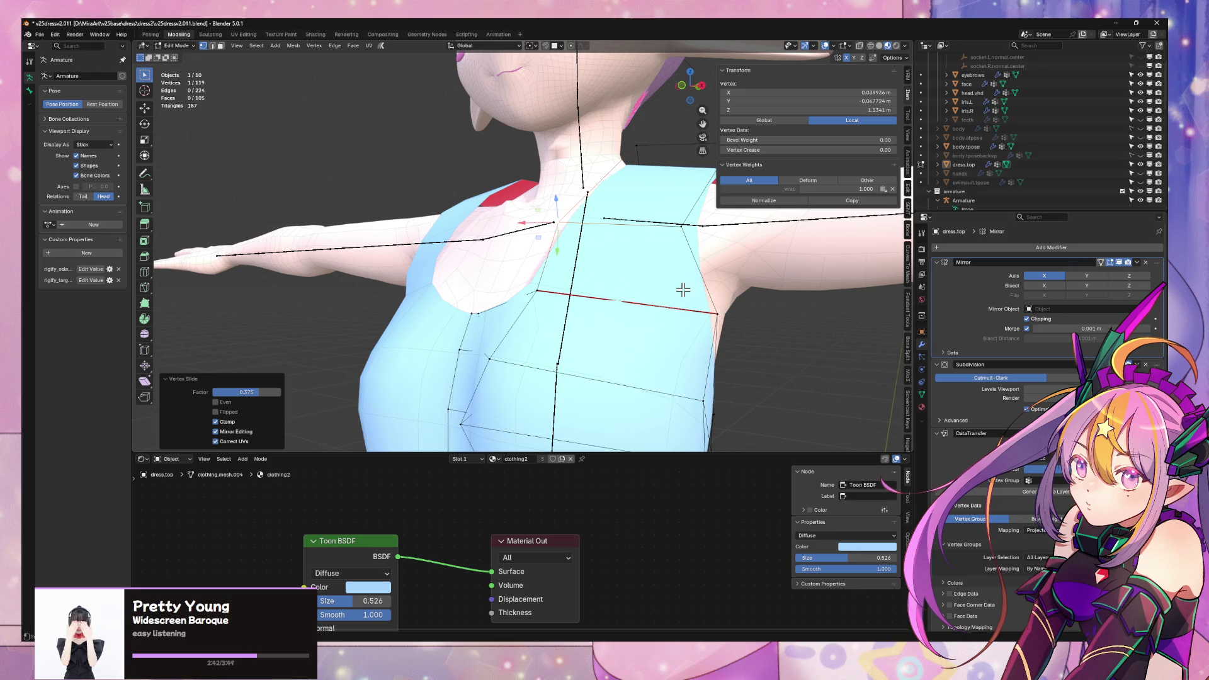
pyautogui.hotkey('shift', 'v')
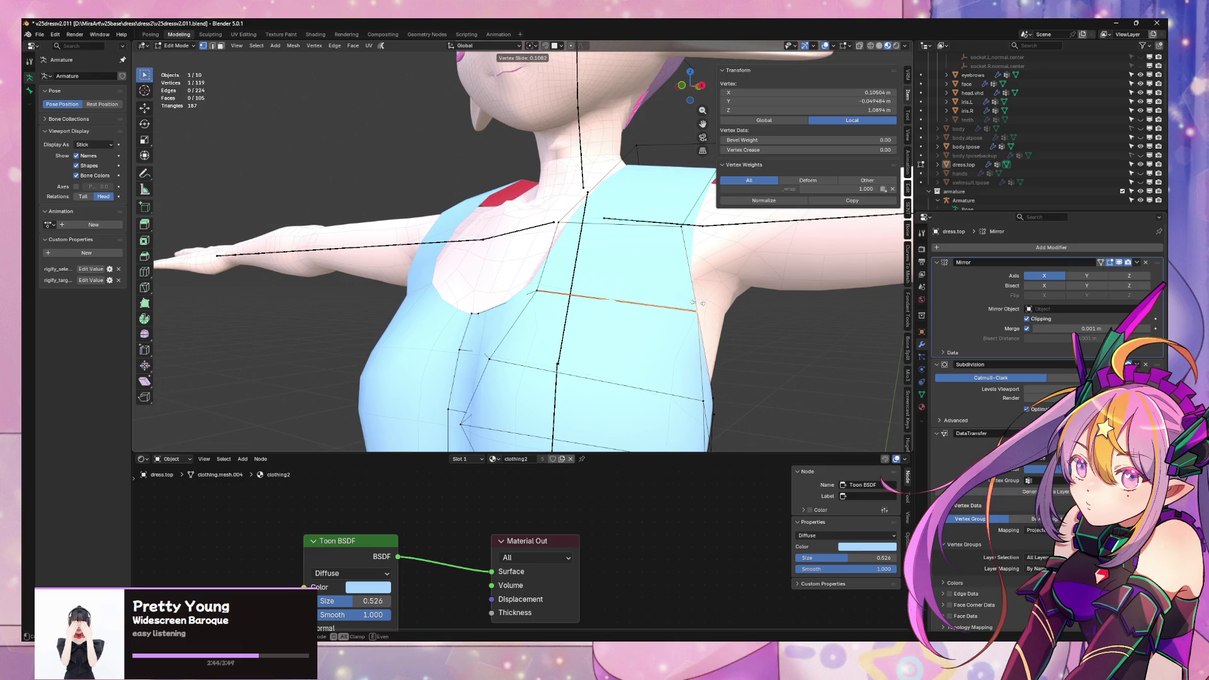
pyautogui.click(693, 303)
# - Slide the armpit vertices and a neckline vertex along their edges
pyautogui.moveTo(734, 327); pyautogui.dragTo(630, 325, button='middle')
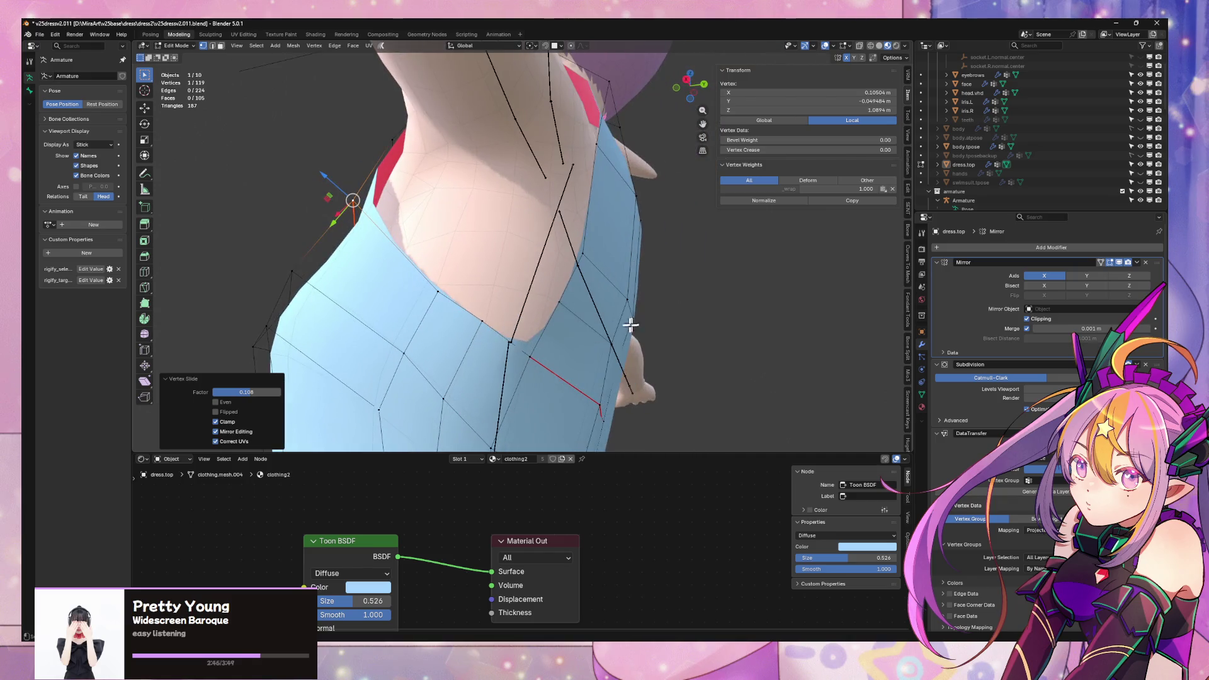
pyautogui.click(560, 306)
pyautogui.click(571, 280)
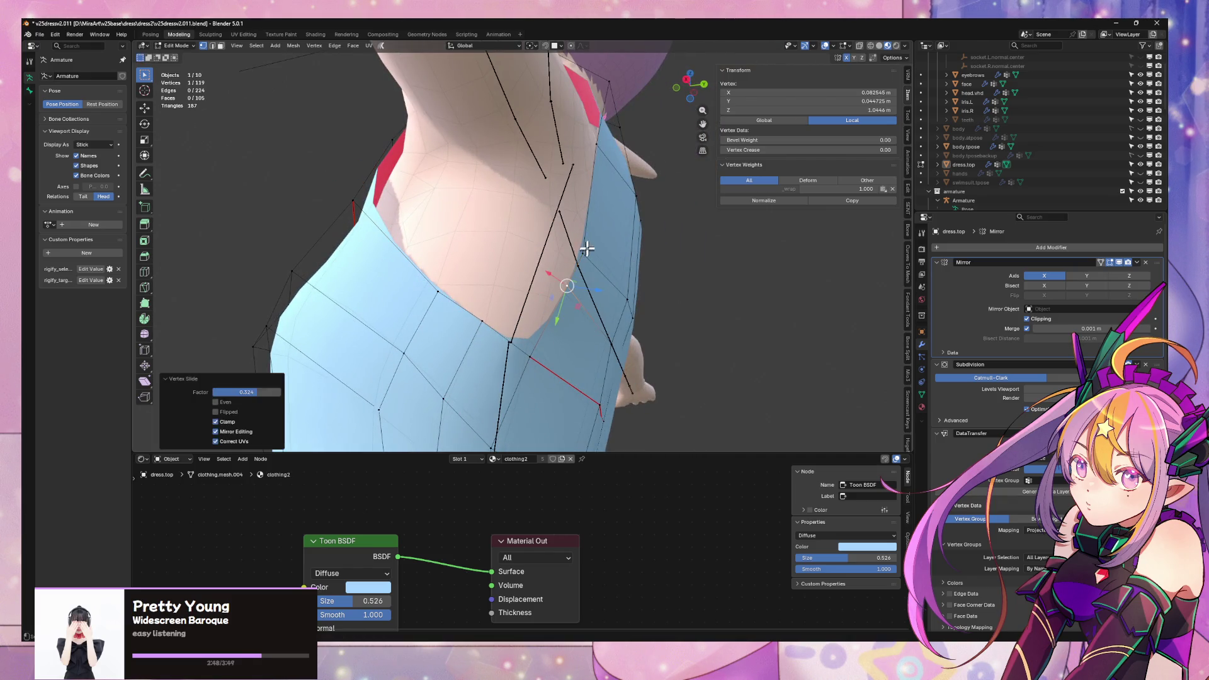
pyautogui.hotkey('shift', 'v')
pyautogui.click(585, 235)
pyautogui.click(532, 356)
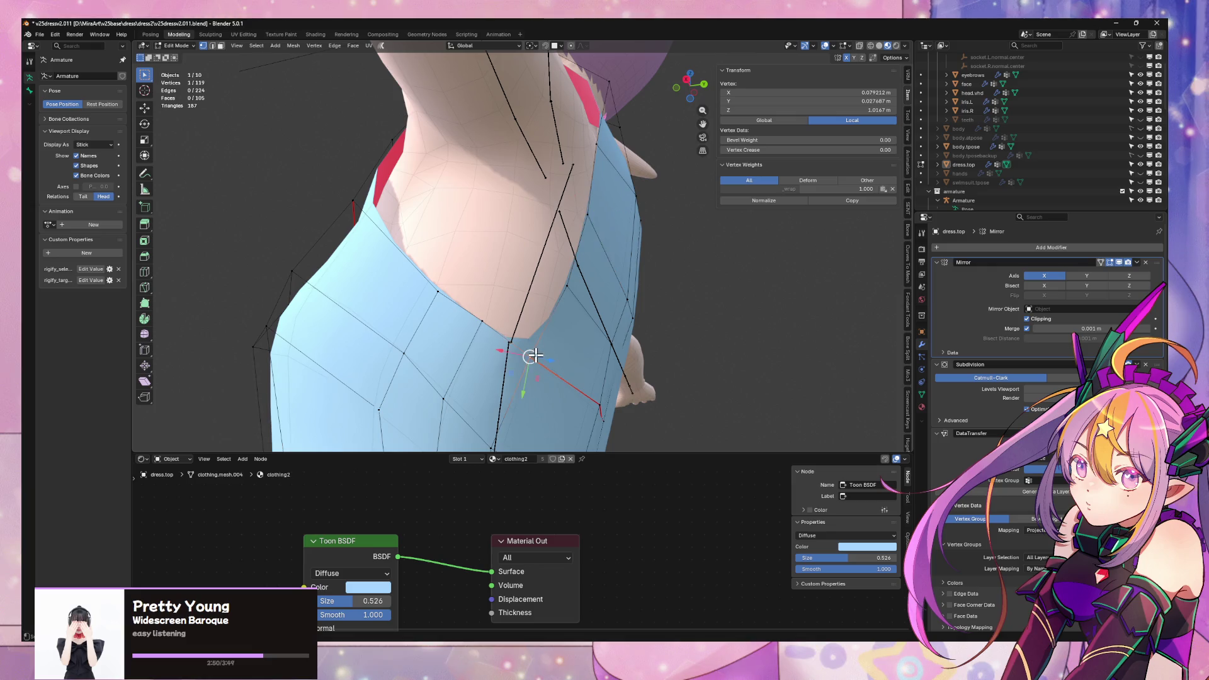
pyautogui.hotkey('shift', 'v')
pyautogui.click(542, 332)
# - Slide a front neckline vertex along the neckline to round the chest opening
pyautogui.moveTo(543, 331); pyautogui.dragTo(640, 362, button='middle')
pyautogui.scroll(-4, 630, 352)
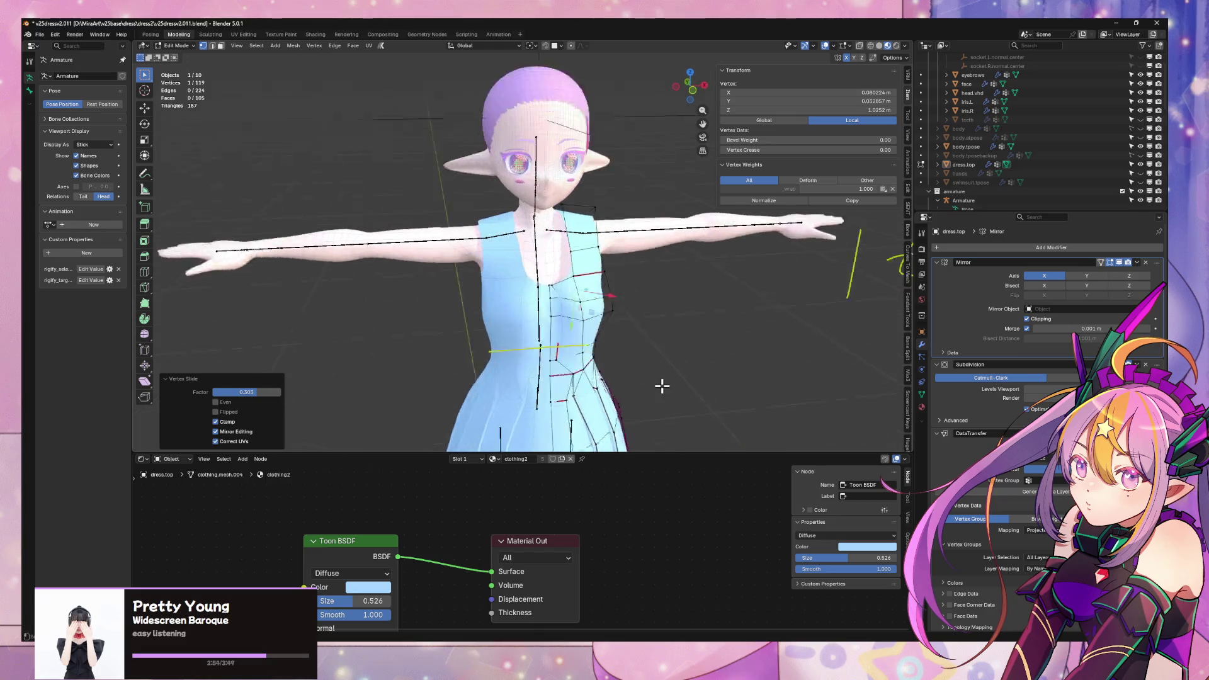
pyautogui.scroll(6, 642, 353)
pyautogui.scroll(-2, 635, 311)
pyautogui.scroll(3, 640, 273)
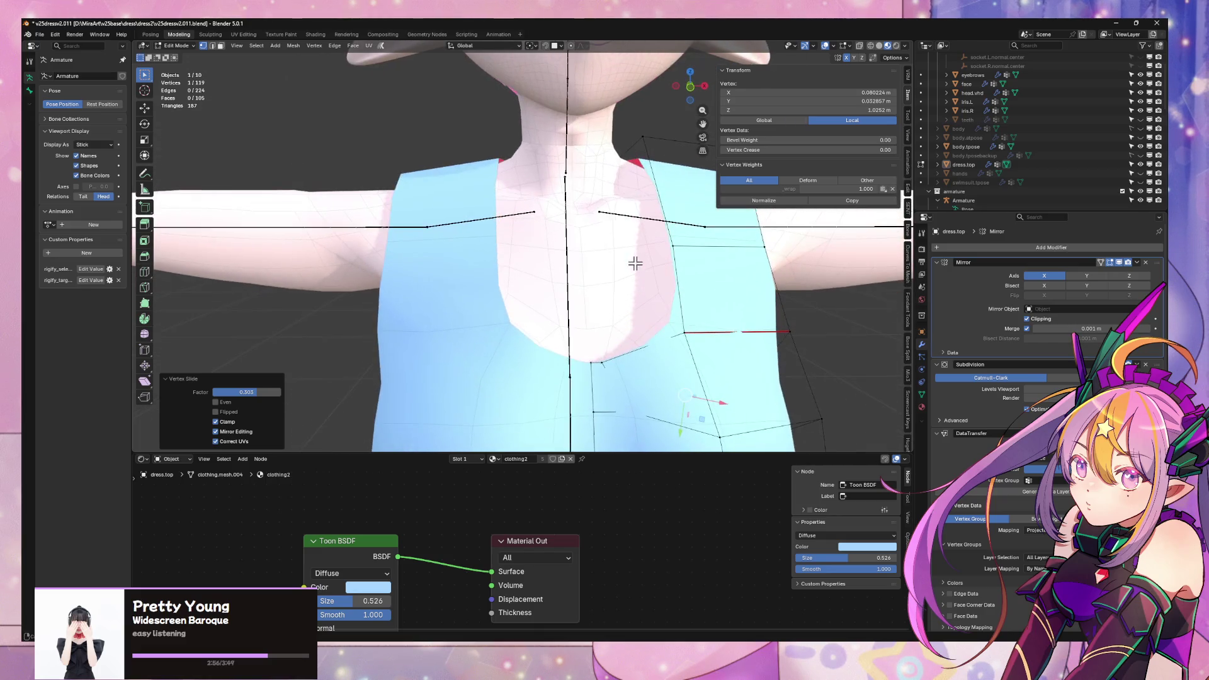
pyautogui.click(606, 357)
pyautogui.hotkey('shift', 'v')
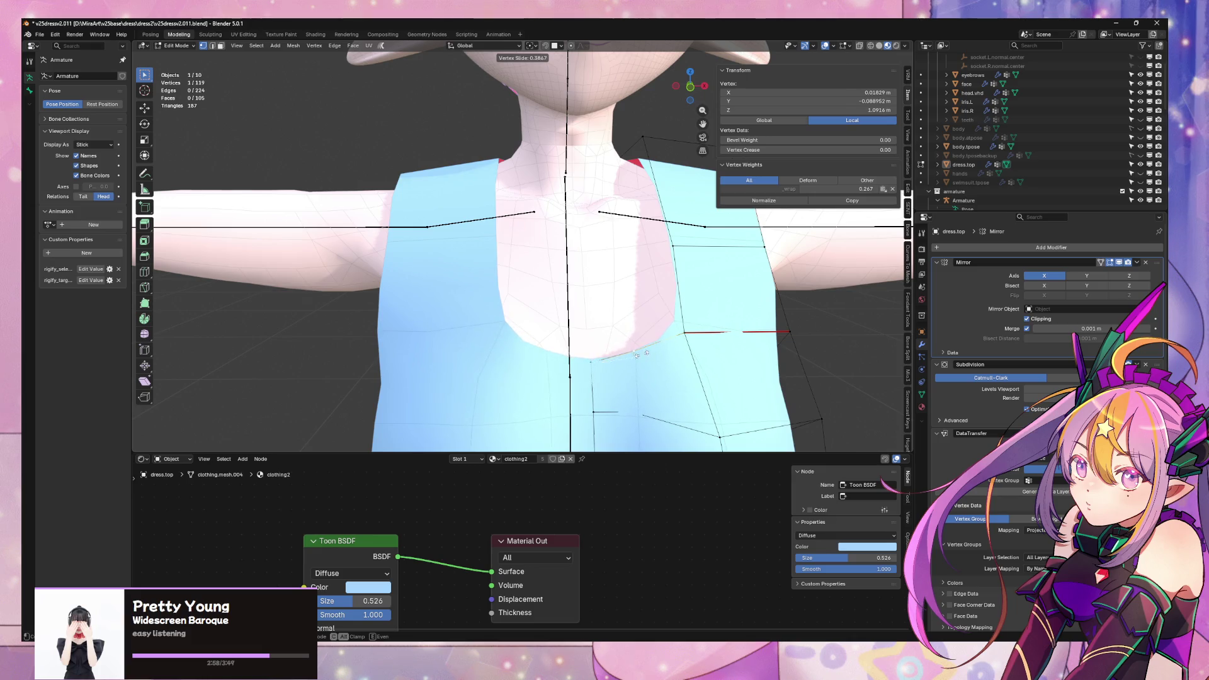
pyautogui.click(638, 355)
# - Slide a strap edge along the mesh, then select the connected strap and one strap edge
pyautogui.press('2')
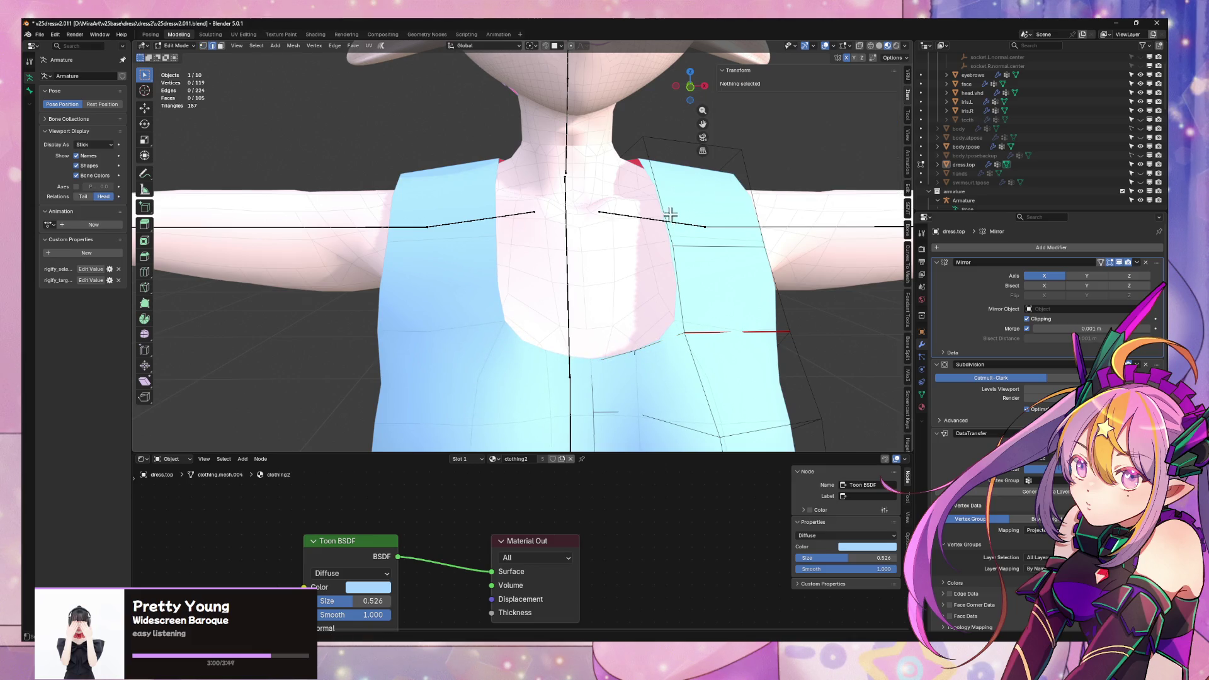
pyautogui.click(668, 213)
pyautogui.moveTo(691, 218); pyautogui.dragTo(640, 221, button='middle')
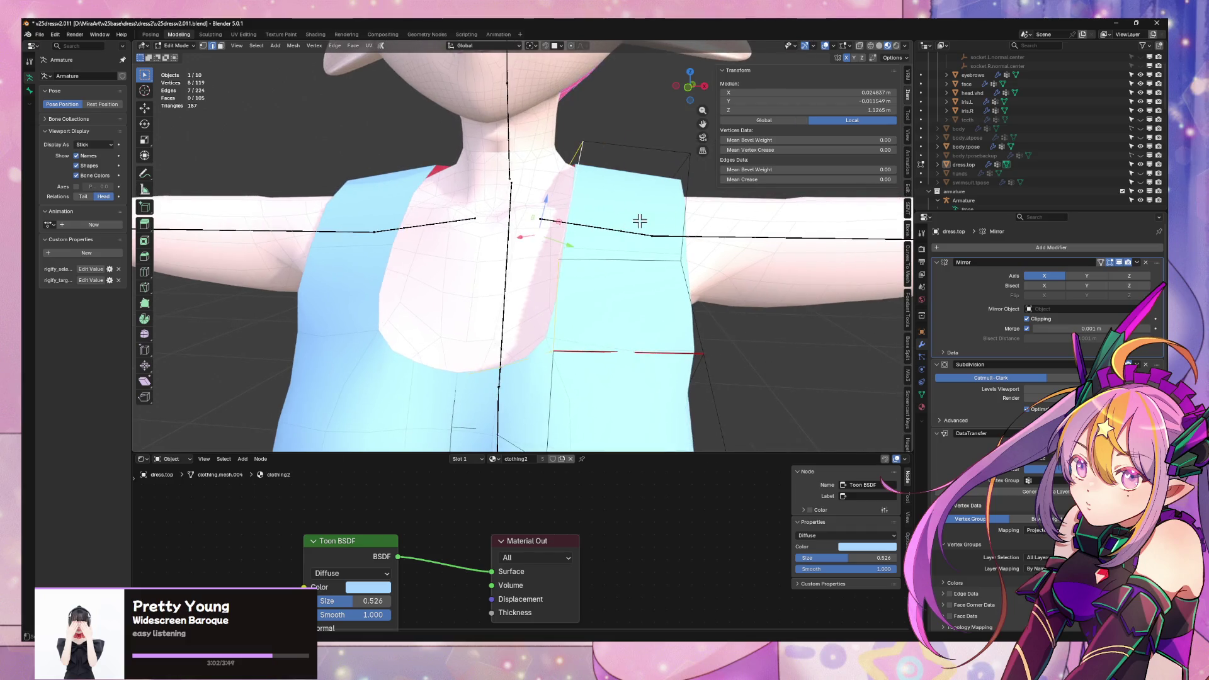
pyautogui.hotkey('shift', 'v')
pyautogui.click(676, 218)
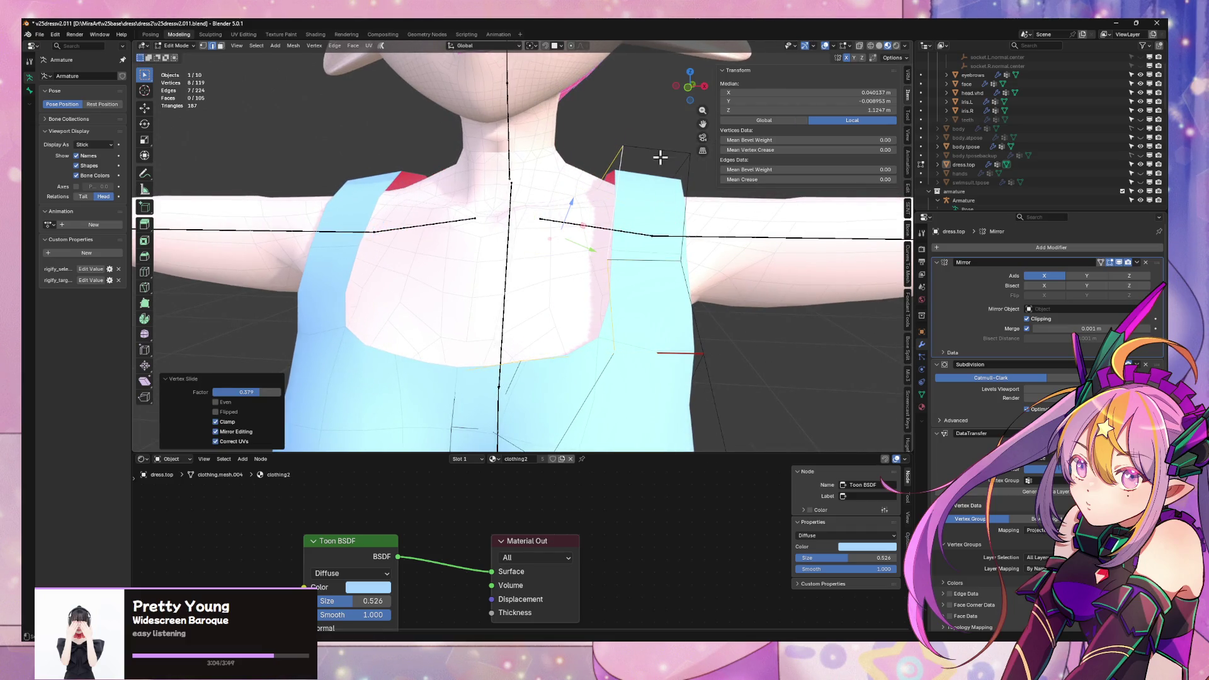
pyautogui.press('3')
pyautogui.press('l')
pyautogui.moveTo(678, 238)
pyautogui.mouseDown(button='middle')
pyautogui.moveTo(689, 270)
pyautogui.moveTo(481, 235)
pyautogui.moveTo(464, 259)
pyautogui.moveTo(497, 288)
pyautogui.mouseUp(button='middle')
pyautogui.press('2')
pyautogui.click(657, 291)
# - Delete the back quad below the strap to open the back of the dress
pyautogui.press('3')
pyautogui.click(515, 286)
pyautogui.press('x')
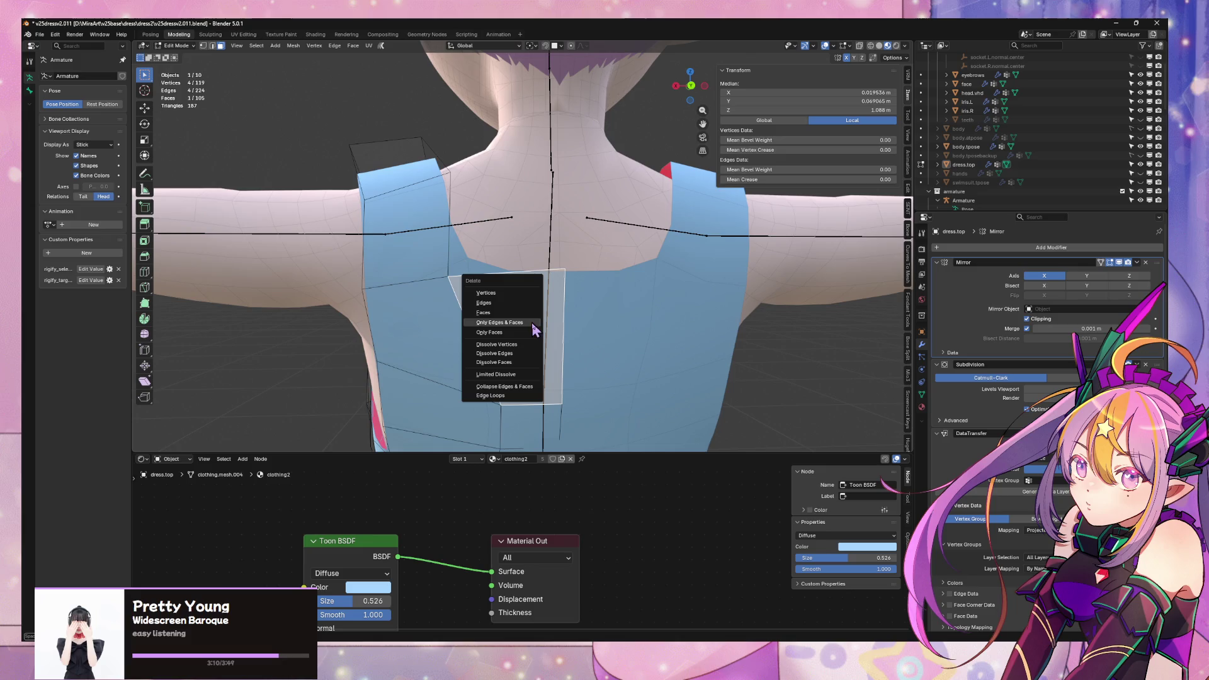
pyautogui.click(483, 312)
pyautogui.press('1')
pyautogui.click(497, 403)
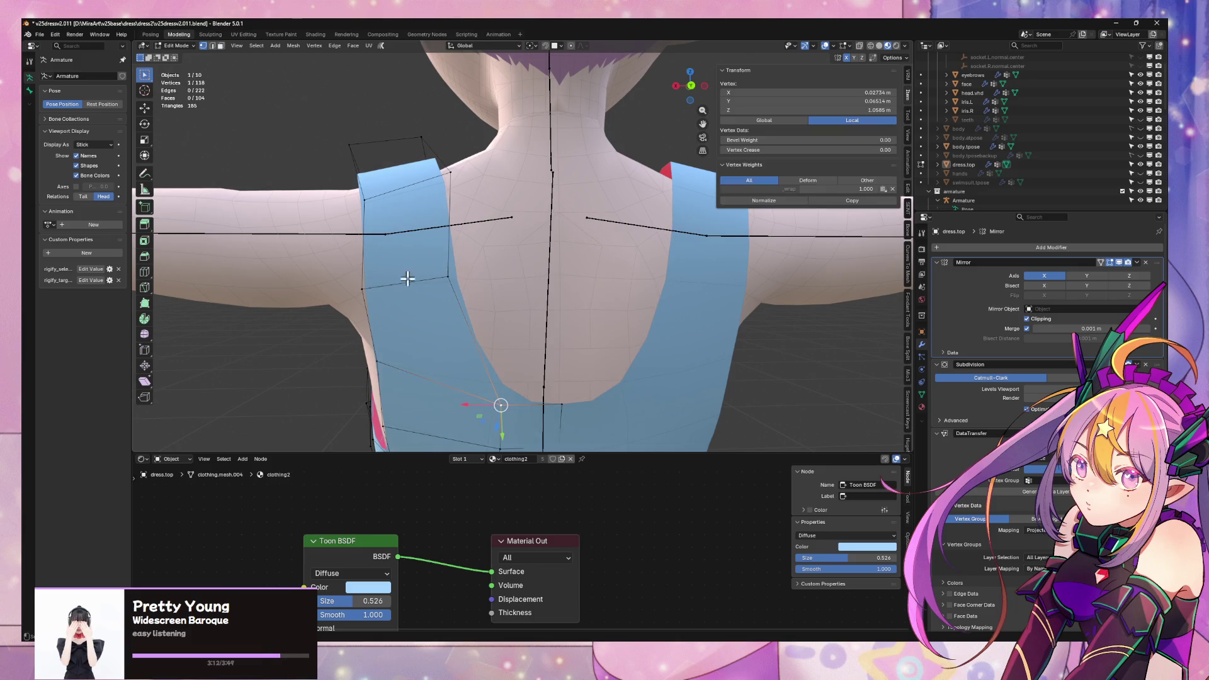
# - Move the back strap edge along X and slide a neighbouring vertex (factor 0.180)
pyautogui.press('2')
pyautogui.click(408, 279)
pyautogui.press('g')
pyautogui.press('x')
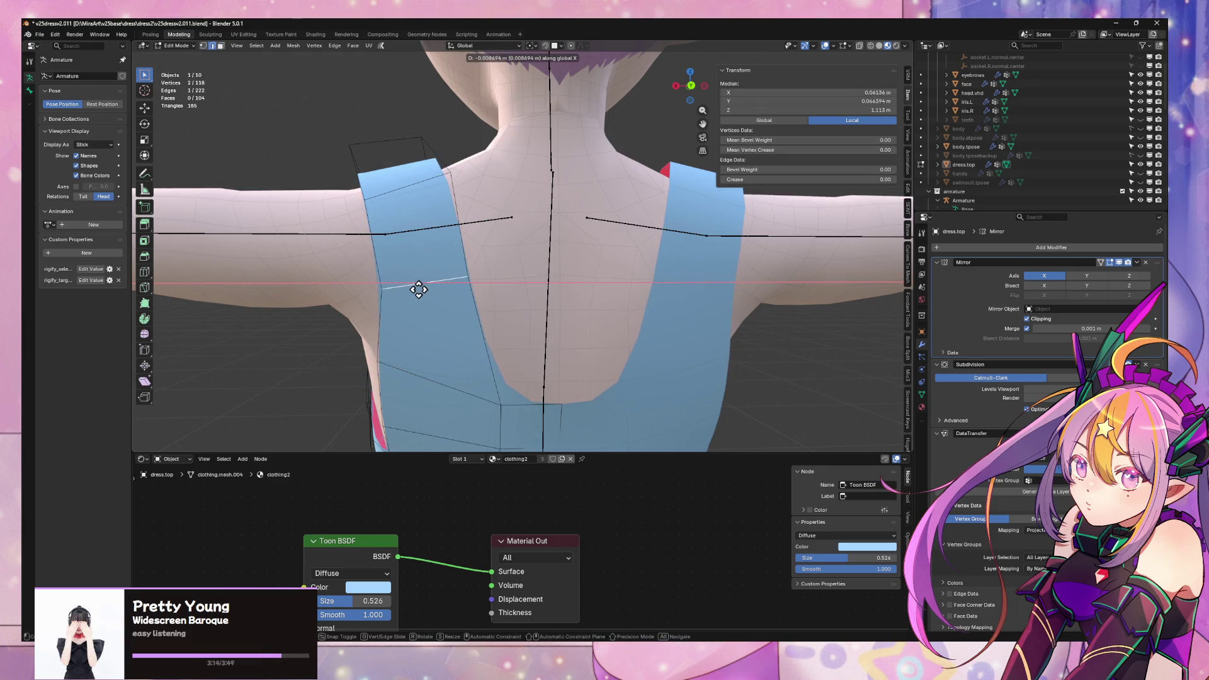
pyautogui.click(419, 290)
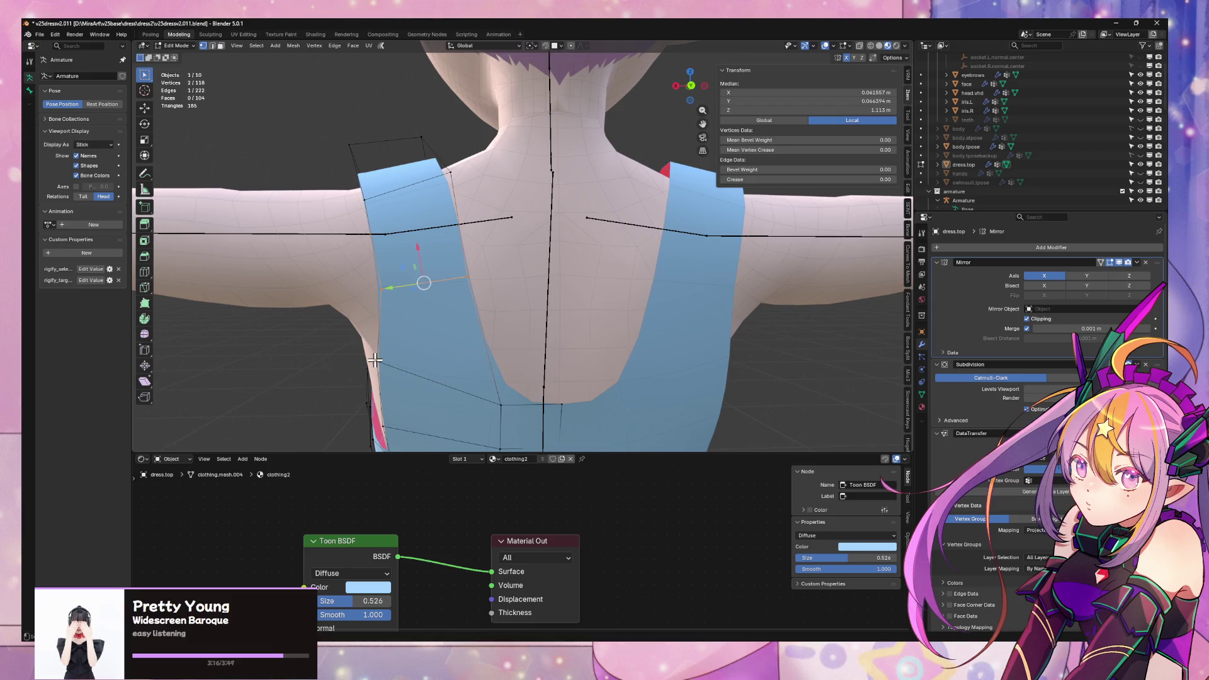
pyautogui.click(375, 359)
pyautogui.hotkey('shift', 'v')
pyautogui.click(380, 366)
pyautogui.moveTo(380, 366)
pyautogui.mouseDown(button='middle')
pyautogui.moveTo(462, 340)
pyautogui.moveTo(648, 353)
pyautogui.mouseUp(button='middle')
# - Slide the front strap corner vertex along two of its edges
pyautogui.scroll(2, 657, 326)
pyautogui.click(572, 272)
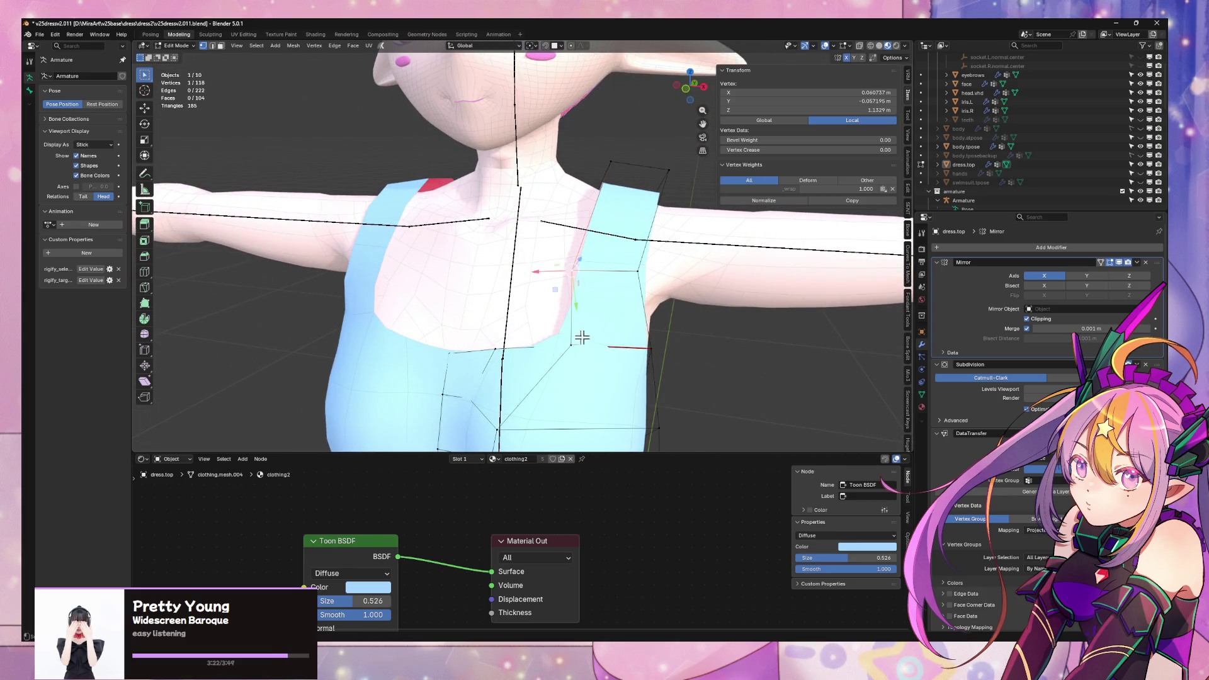
pyautogui.press('KP_1')
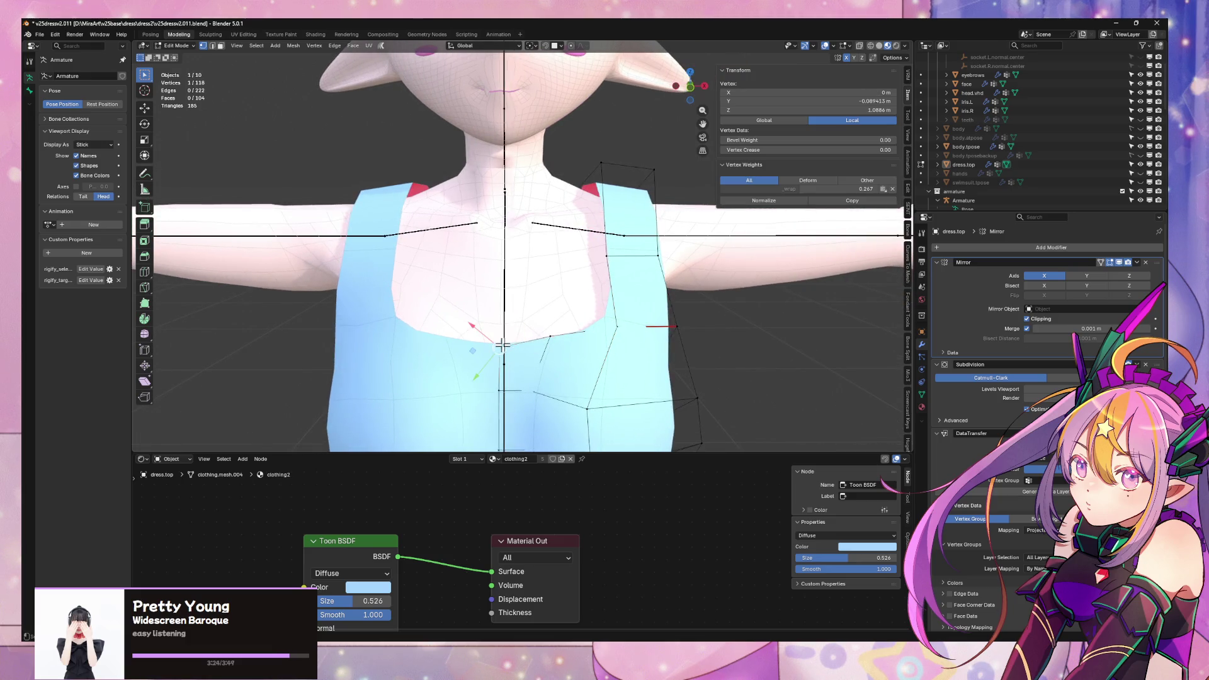
pyautogui.scroll(-5, 520, 338)
pyautogui.moveTo(596, 211)
pyautogui.mouseDown(button='middle')
pyautogui.moveTo(618, 195)
pyautogui.moveTo(681, 202)
pyautogui.mouseUp(button='middle')
pyautogui.press('KP_1')
pyautogui.scroll(6, 621, 278)
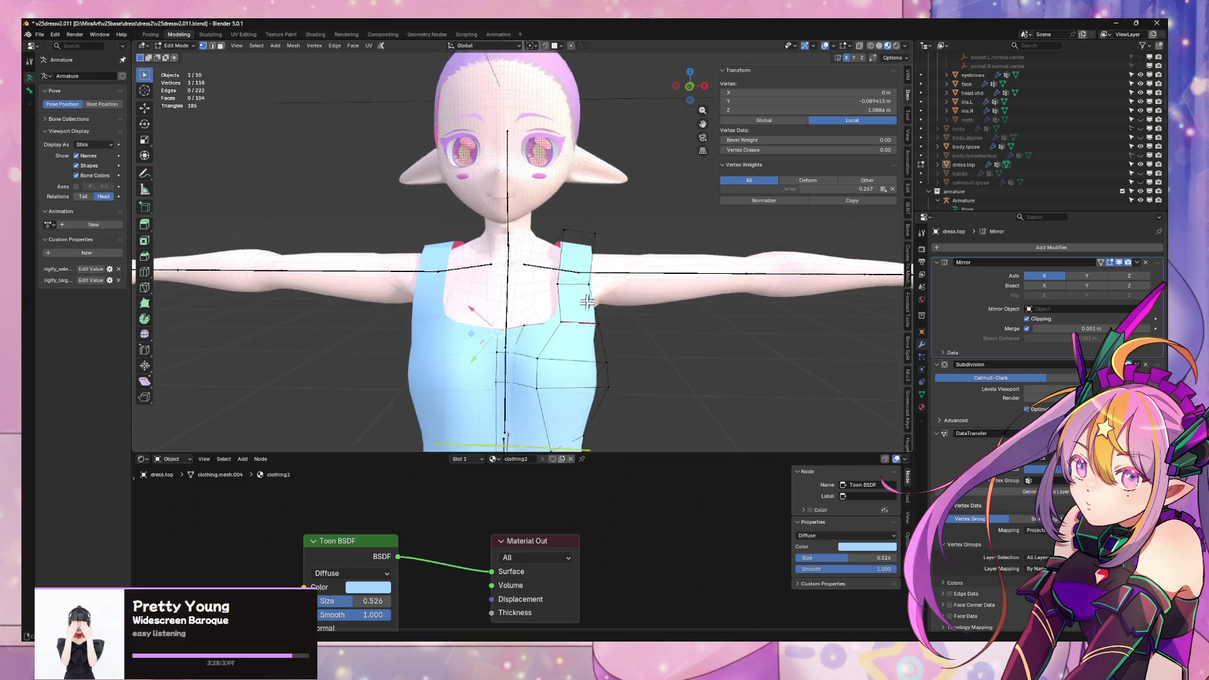
pyautogui.scroll(-2, 603, 353)
pyautogui.keyDown('shift'); pyautogui.moveTo(604, 353); pyautogui.dragTo(590, 306, button='middle'); pyautogui.keyUp('shift')
pyautogui.hotkey('shift', 'v')
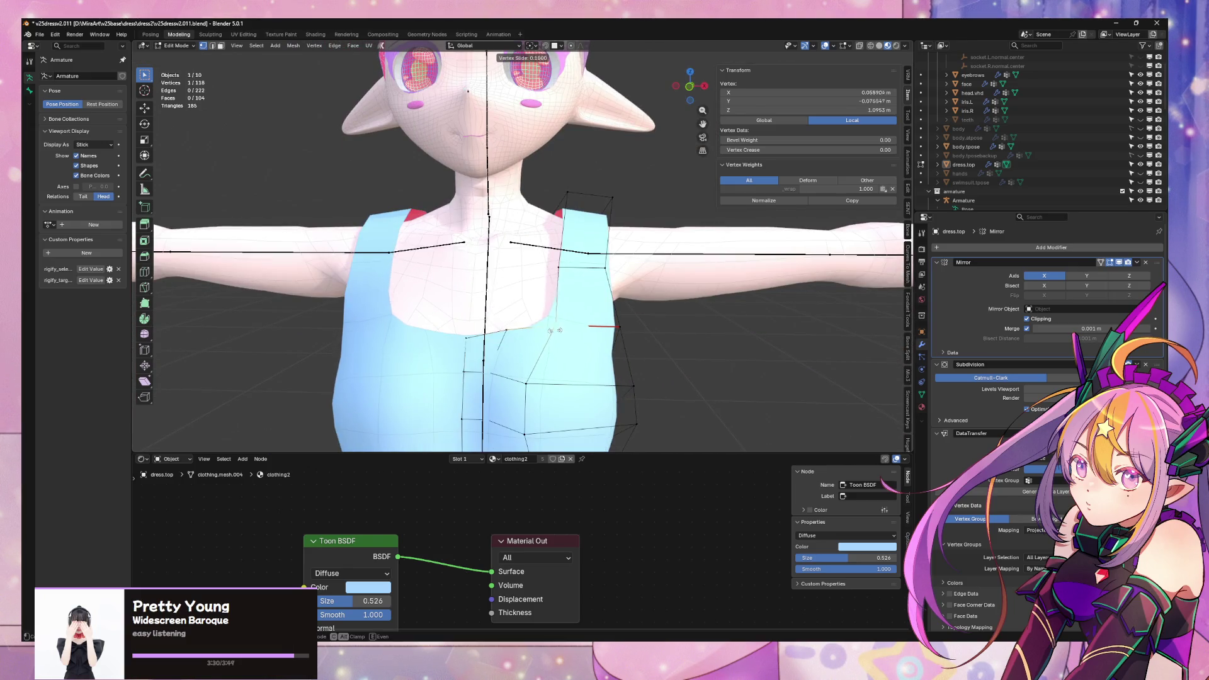
pyautogui.click(604, 325)
pyautogui.hotkey('shift', 'v')
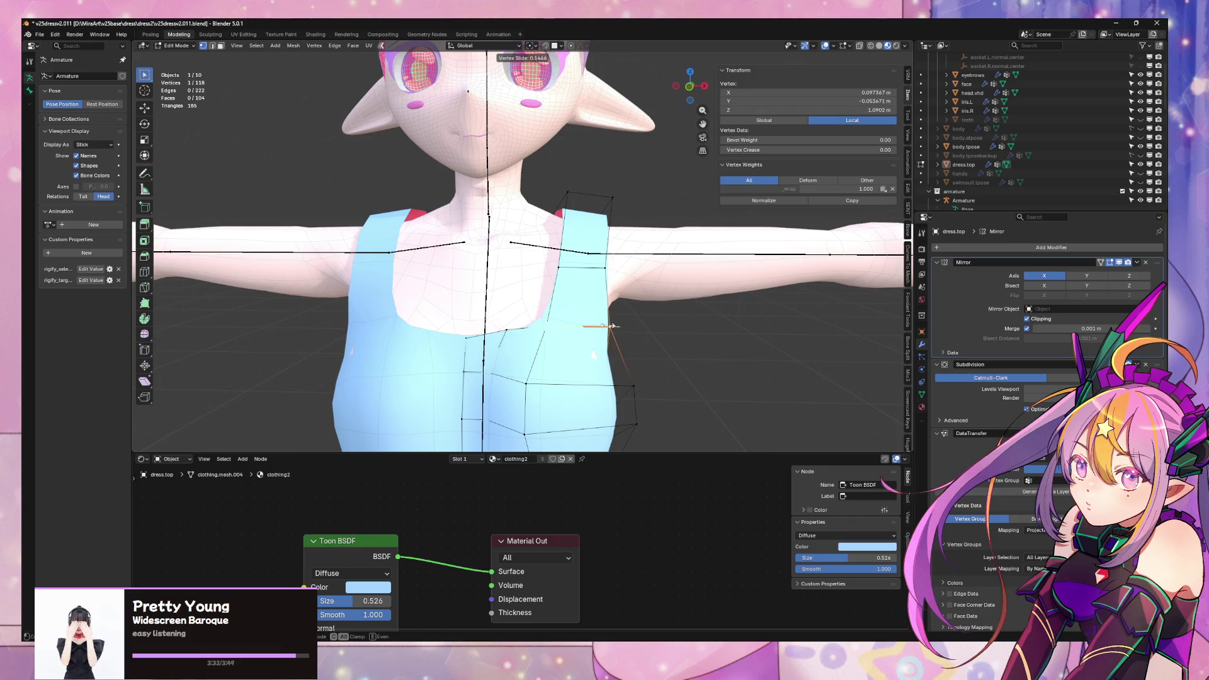
pyautogui.click(608, 325)
# - Slide the armhole vertex once more, cancel a stray X move, and return to Object Mode front view
pyautogui.moveTo(616, 327); pyautogui.dragTo(599, 304, button='middle')
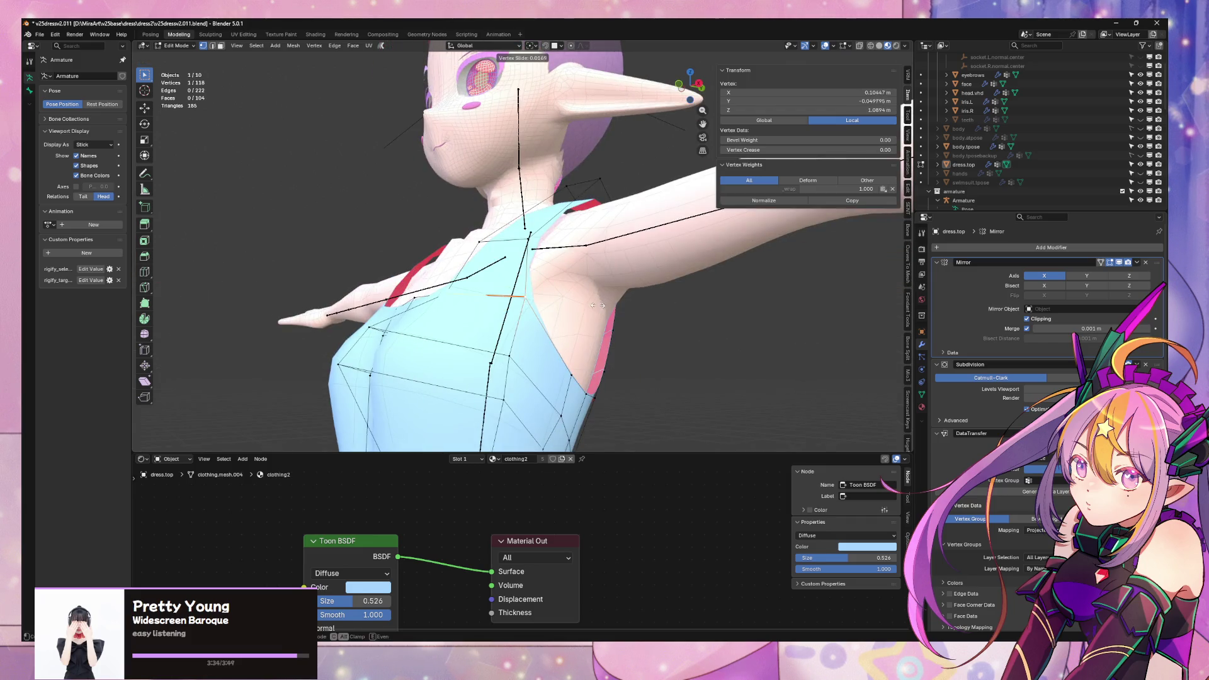
pyautogui.hotkey('shift', 'v')
pyautogui.click(584, 310)
pyautogui.moveTo(584, 310)
pyautogui.mouseDown(button='middle')
pyautogui.moveTo(476, 342)
pyautogui.moveTo(485, 318)
pyautogui.moveTo(507, 316)
pyautogui.mouseUp(button='middle')
pyautogui.press('g')
pyautogui.press('x')
pyautogui.press('Escape')
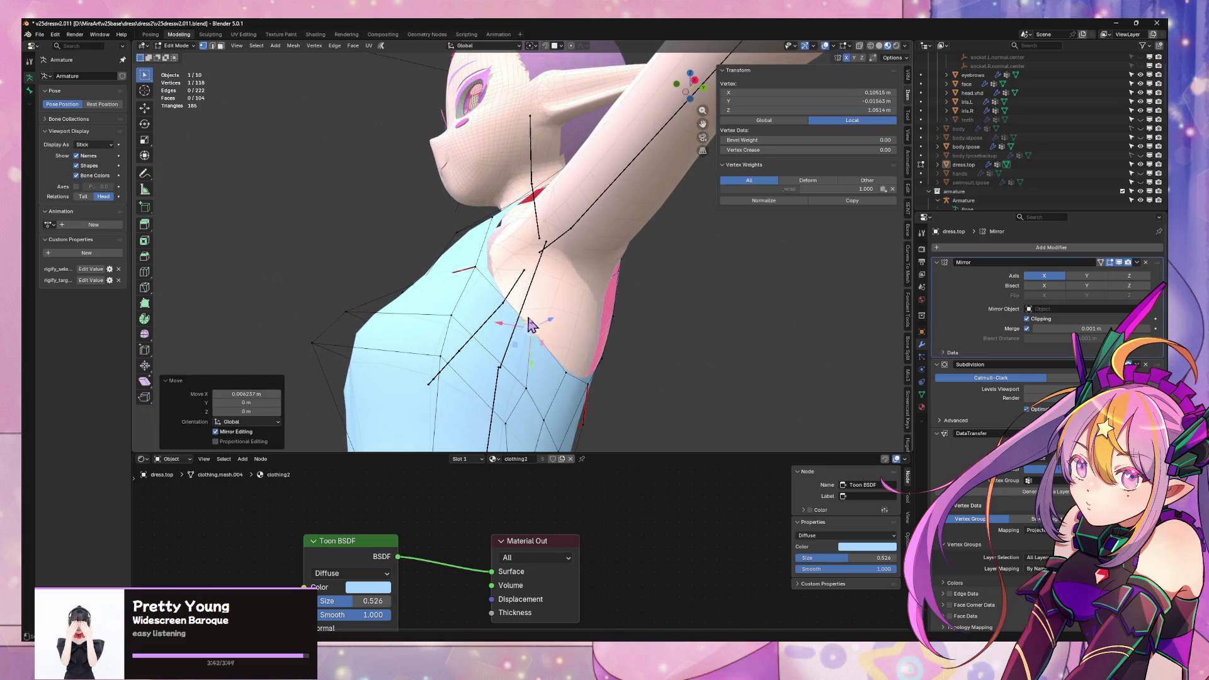
pyautogui.press('Tab')
pyautogui.press('KP_1')
pyautogui.scroll(5, 603, 335)
# - In Edit Mode, reposition a shoulder strap edge
pyautogui.scroll(3, 666, 343)
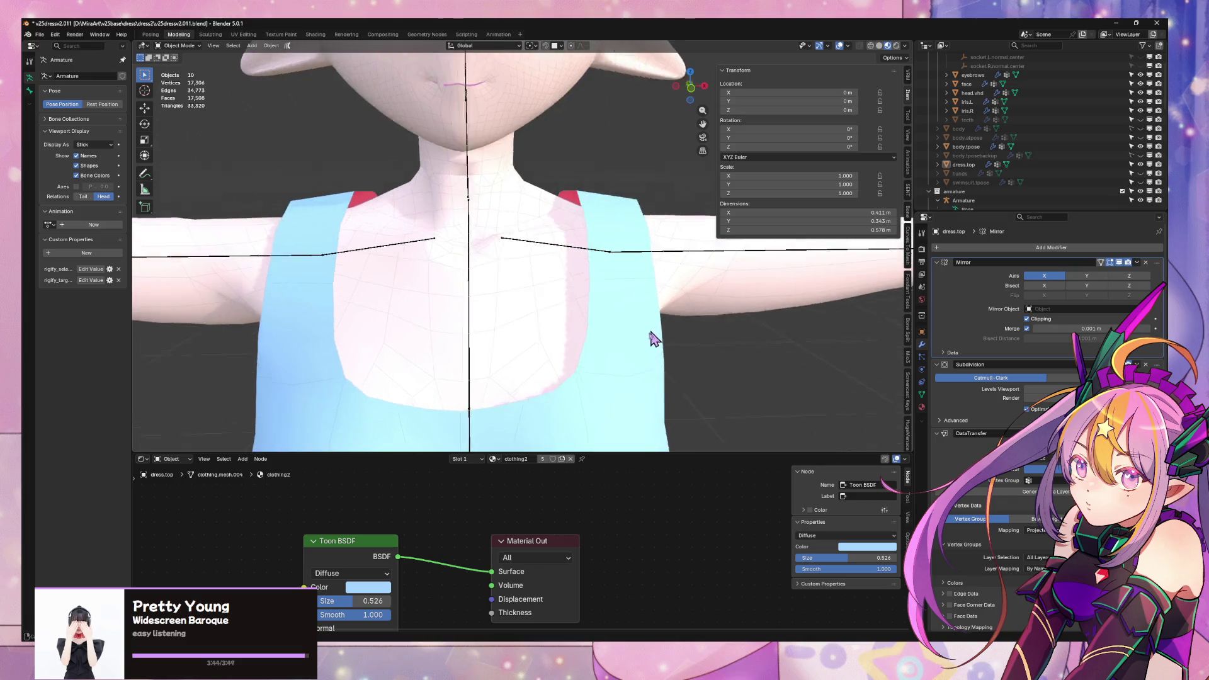
pyautogui.moveTo(650, 334)
pyautogui.mouseDown(button='middle')
pyautogui.moveTo(599, 375)
pyautogui.moveTo(505, 353)
pyautogui.moveTo(565, 325)
pyautogui.mouseUp(button='middle')
pyautogui.press('Tab')
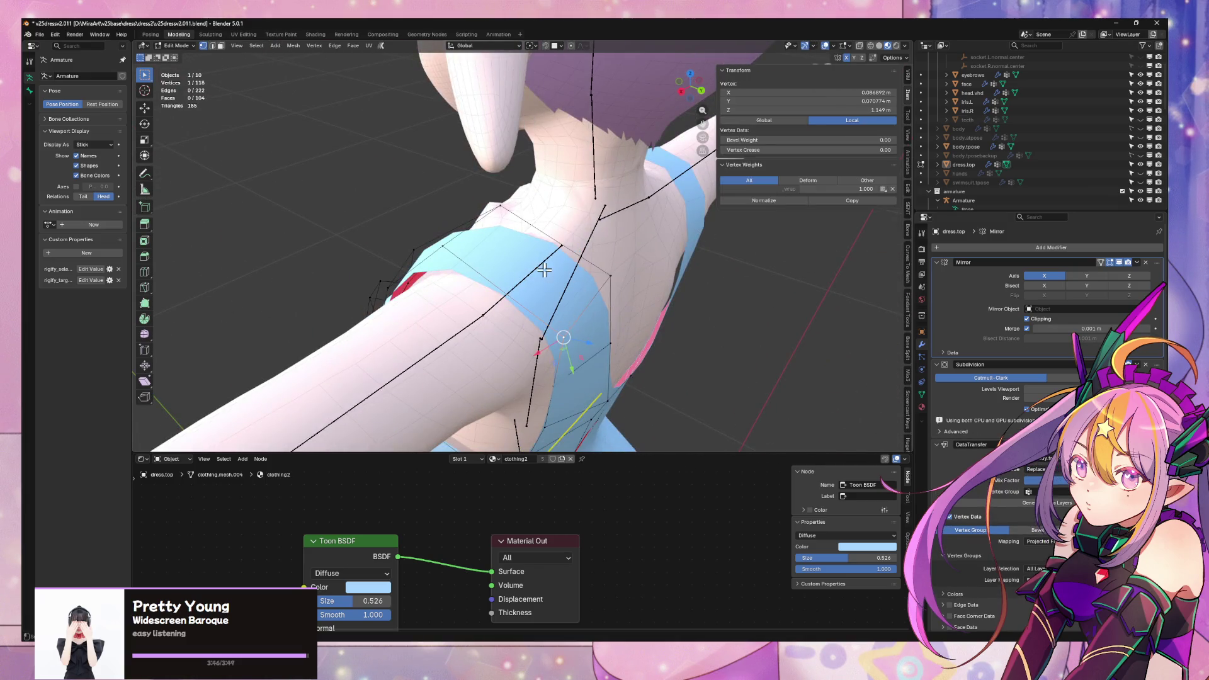
pyautogui.press('2')
pyautogui.click(581, 307)
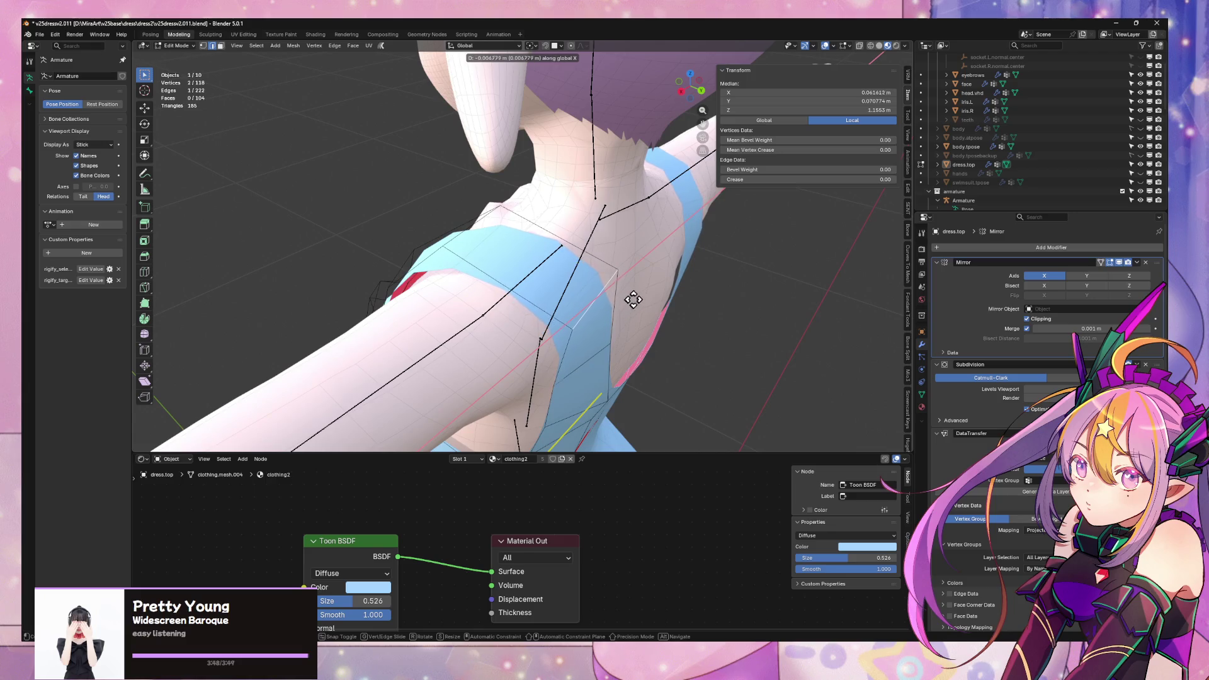
pyautogui.click(683, 310)
pyautogui.moveTo(683, 311); pyautogui.dragTo(580, 307, button='middle')
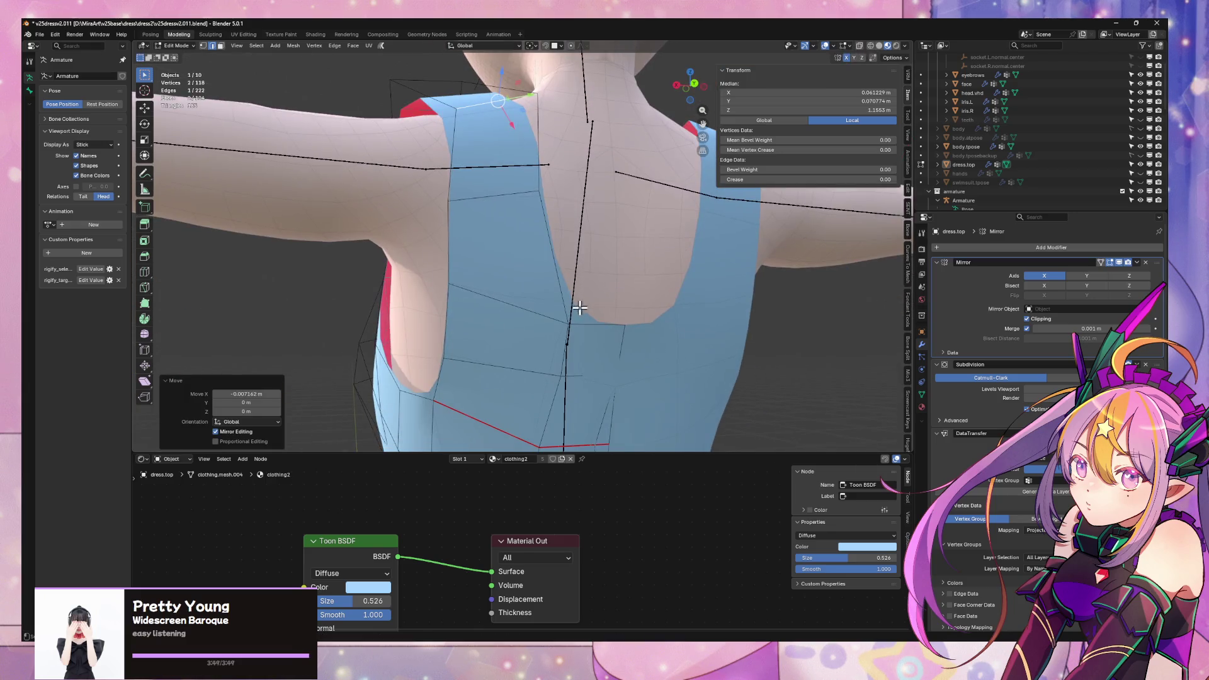
# - Slide two back armhole vertices along their edges, then return to Object Mode
pyautogui.press('1')
pyautogui.click(445, 279)
pyautogui.hotkey('shift', 'v')
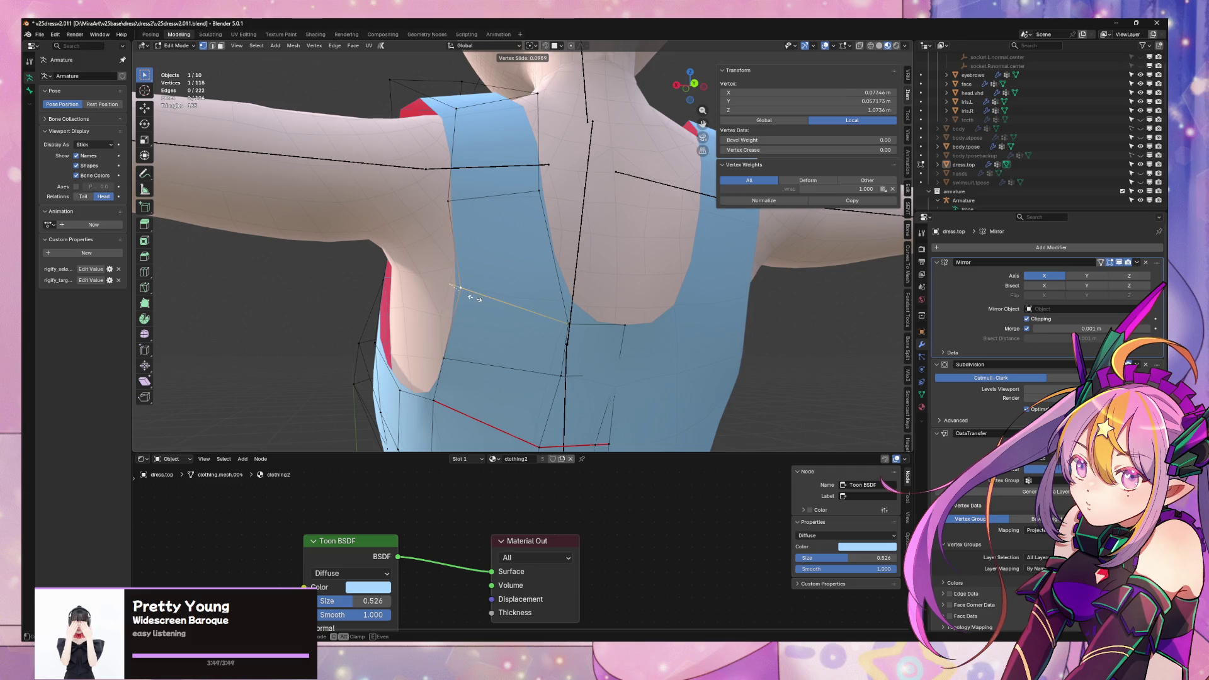
pyautogui.click(459, 289)
pyautogui.click(448, 201)
pyautogui.hotkey('shift', 'v')
pyautogui.click(463, 198)
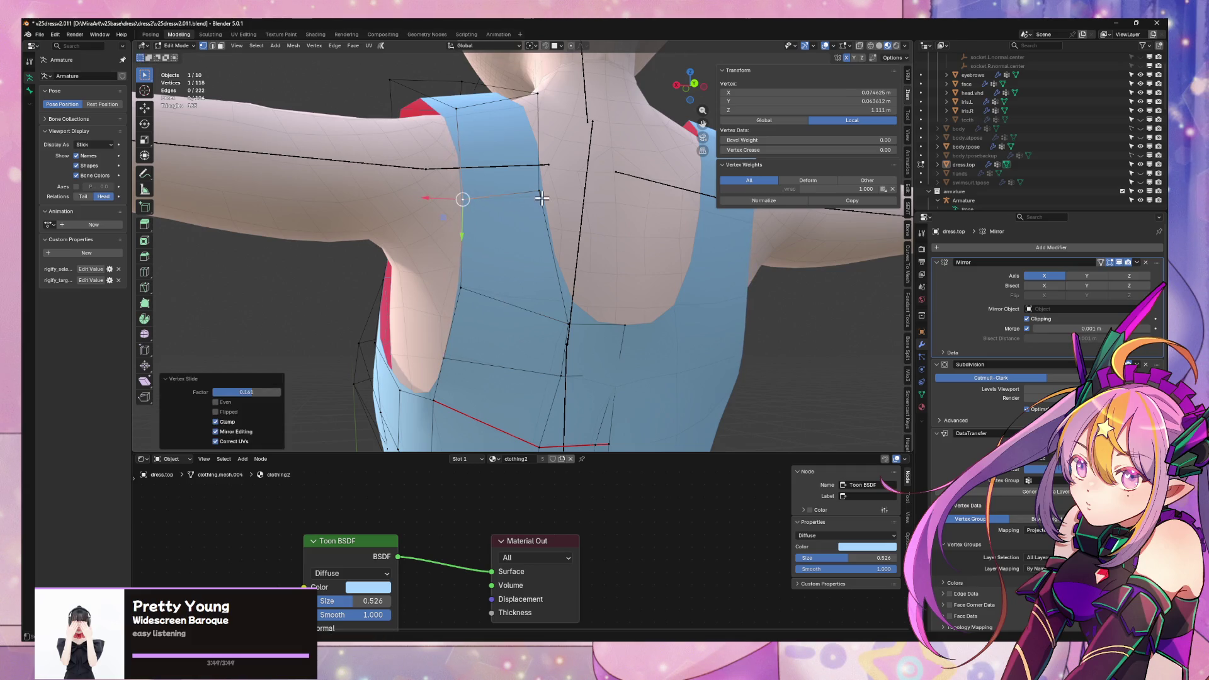
pyautogui.click(539, 190)
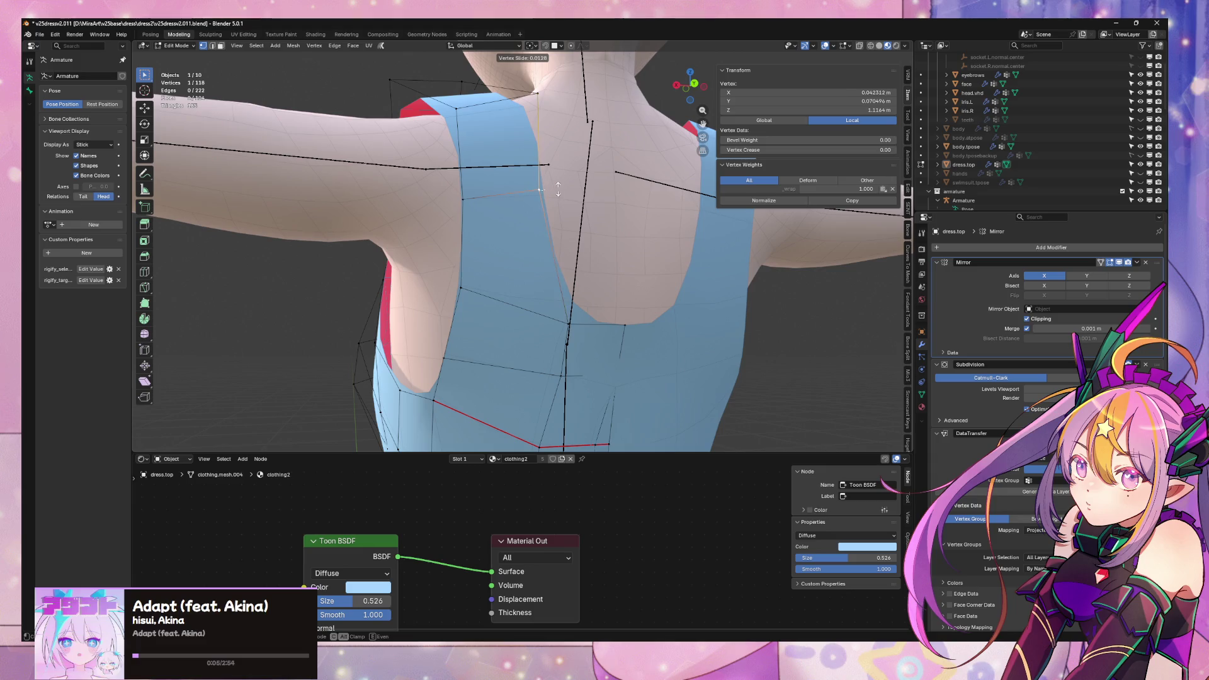
pyautogui.scroll(-2, 538, 189)
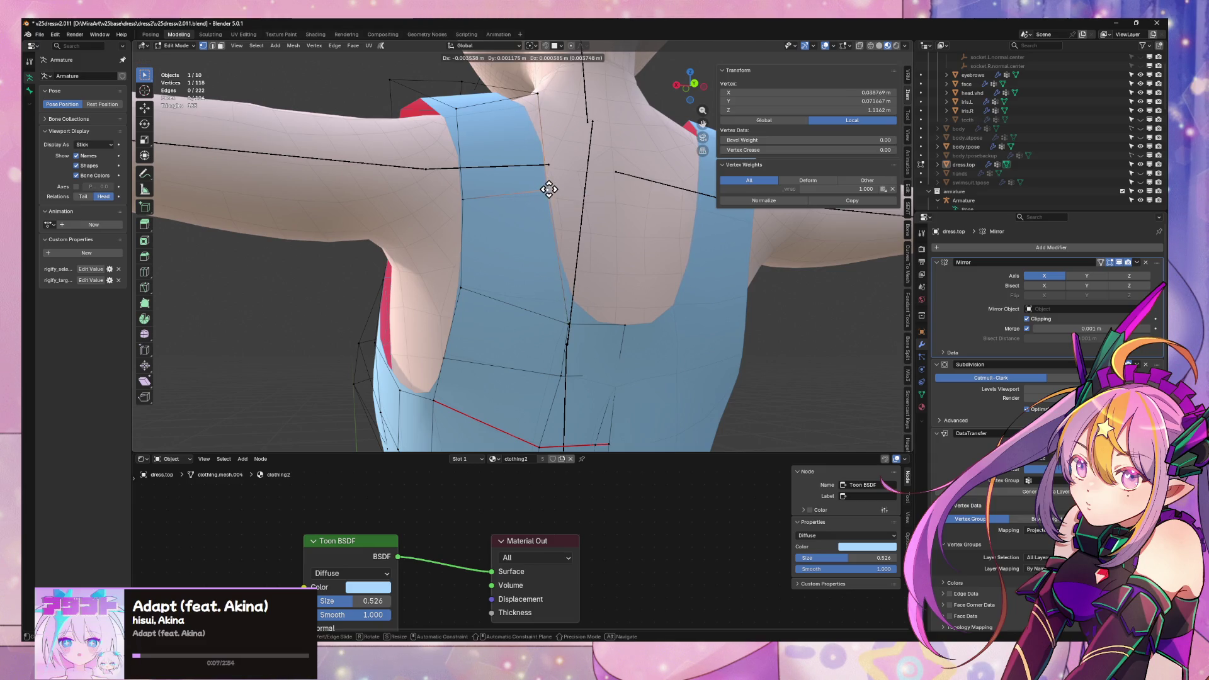
pyautogui.press('Tab')
pyautogui.scroll(-3, 753, 362)
# - Filter the Outliner by the name 'hair' from the front view
pyautogui.press('KP_1')
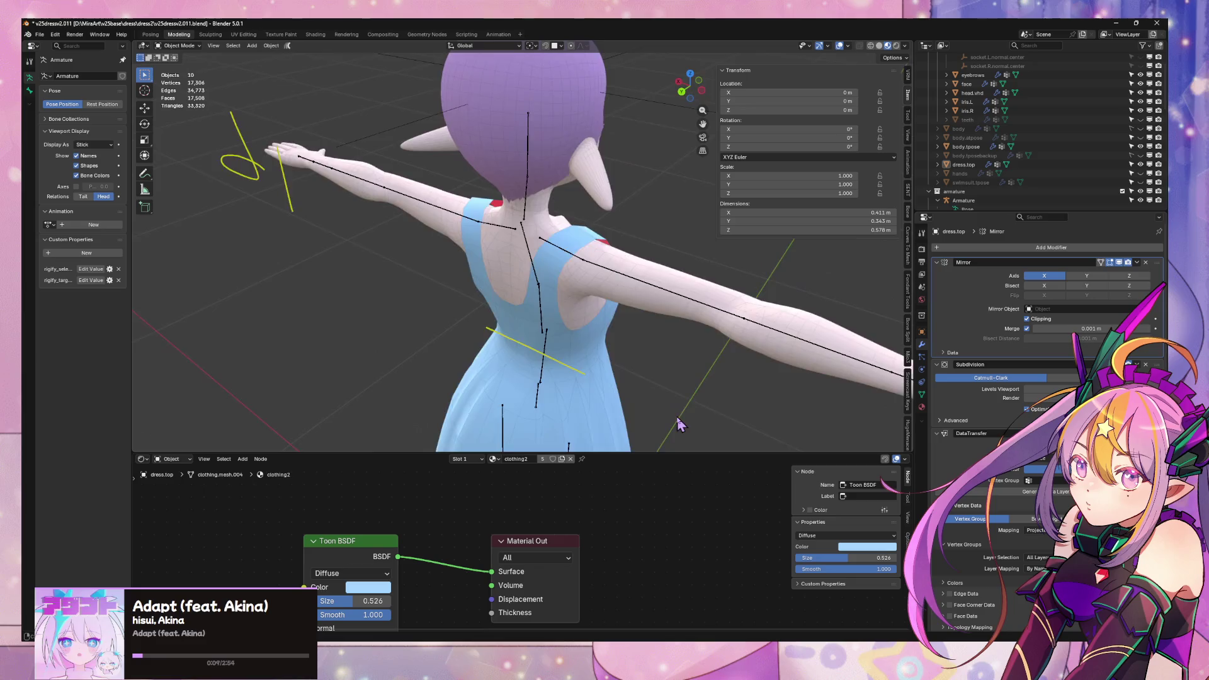
pyautogui.scroll(-5, 572, 290)
pyautogui.scroll(4, 572, 293)
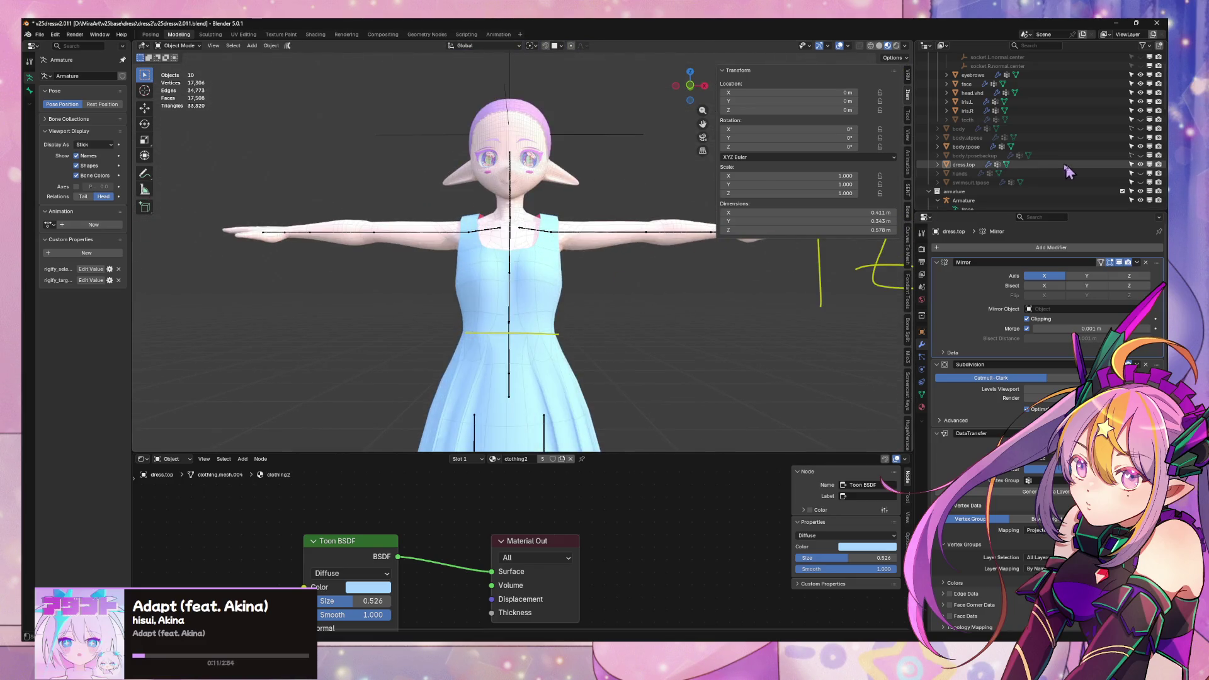
pyautogui.scroll(2, 997, 136)
pyautogui.scroll(-5, 997, 136)
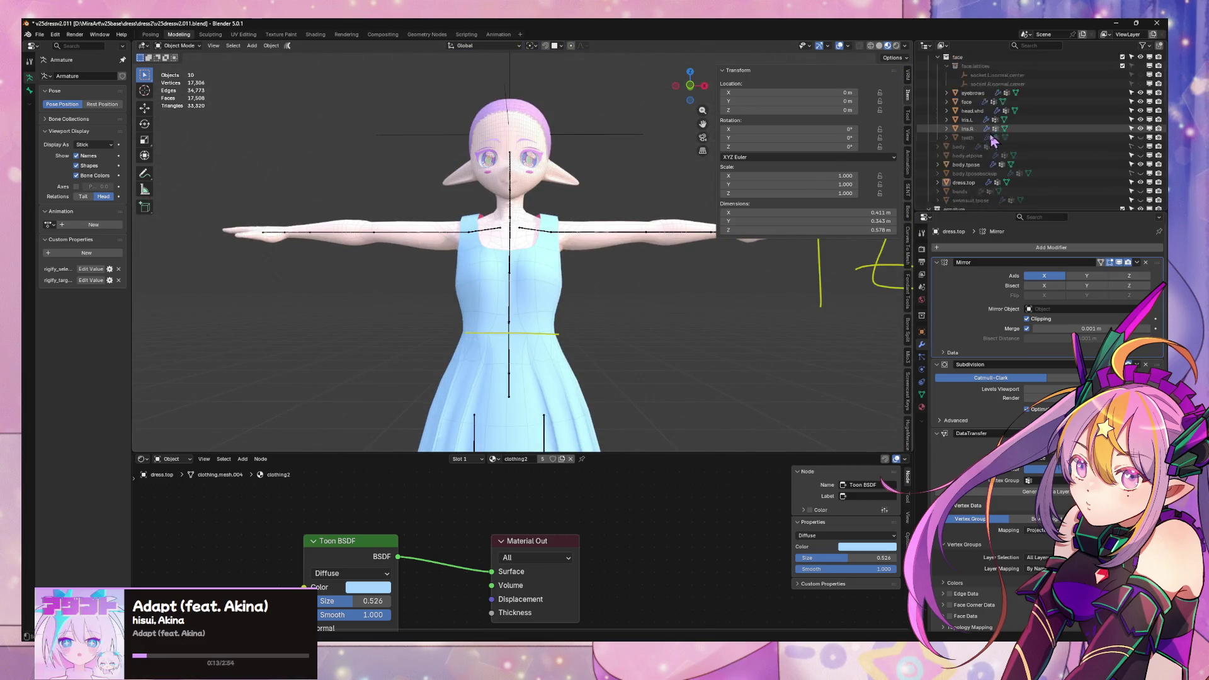
pyautogui.scroll(-8, 982, 134)
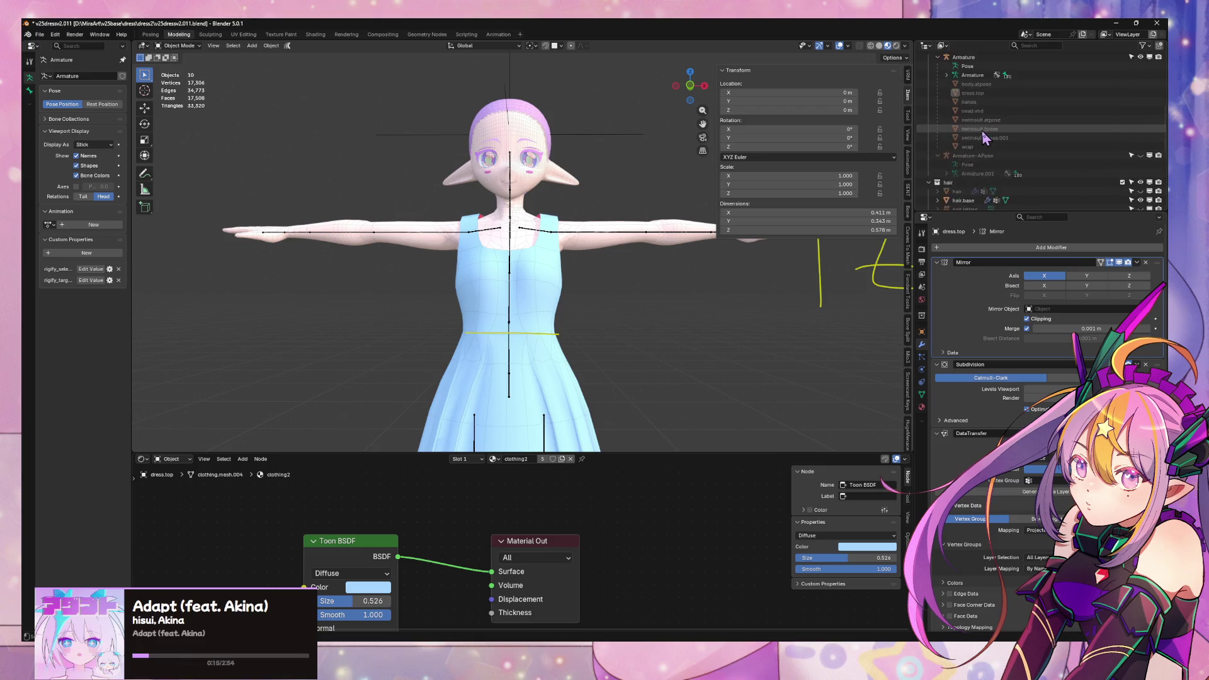
pyautogui.click(1019, 46)
pyautogui.write('h')
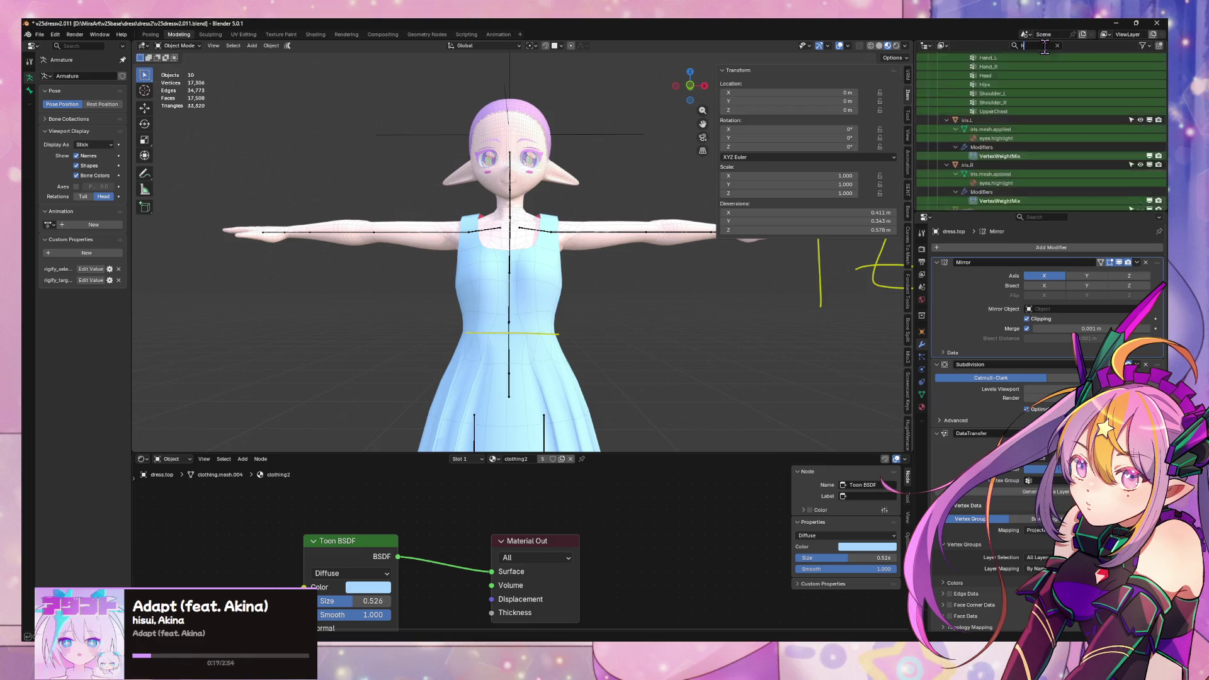
pyautogui.write('air')
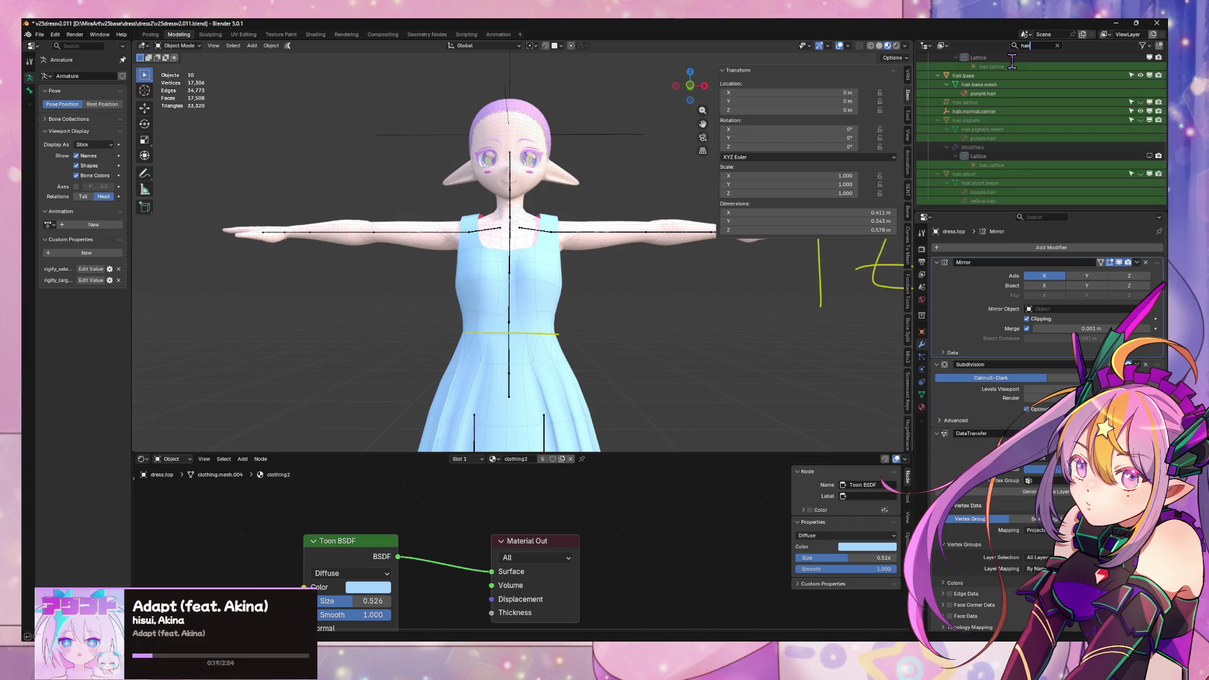
# - Toggle hair.short and hair.pigtails visibility off again and unhide the merged hair object
pyautogui.click(986, 120)
pyautogui.click(973, 174)
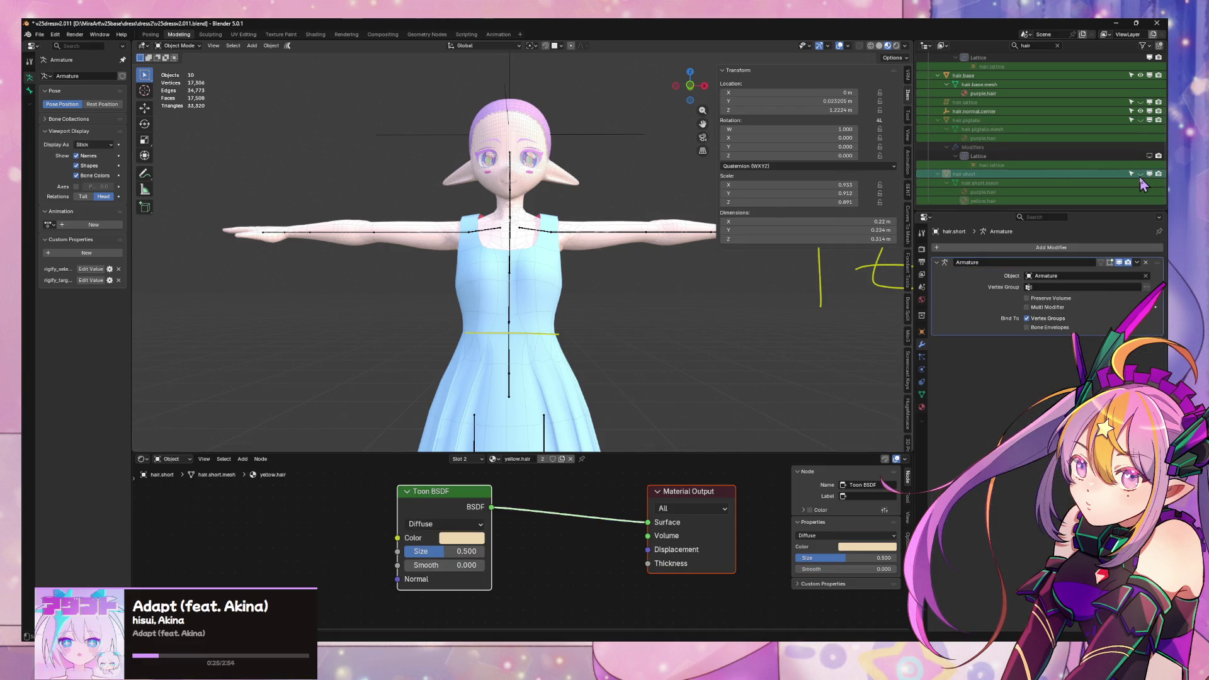
pyautogui.click(1140, 174)
pyautogui.moveTo(617, 111); pyautogui.dragTo(649, 119, button='middle')
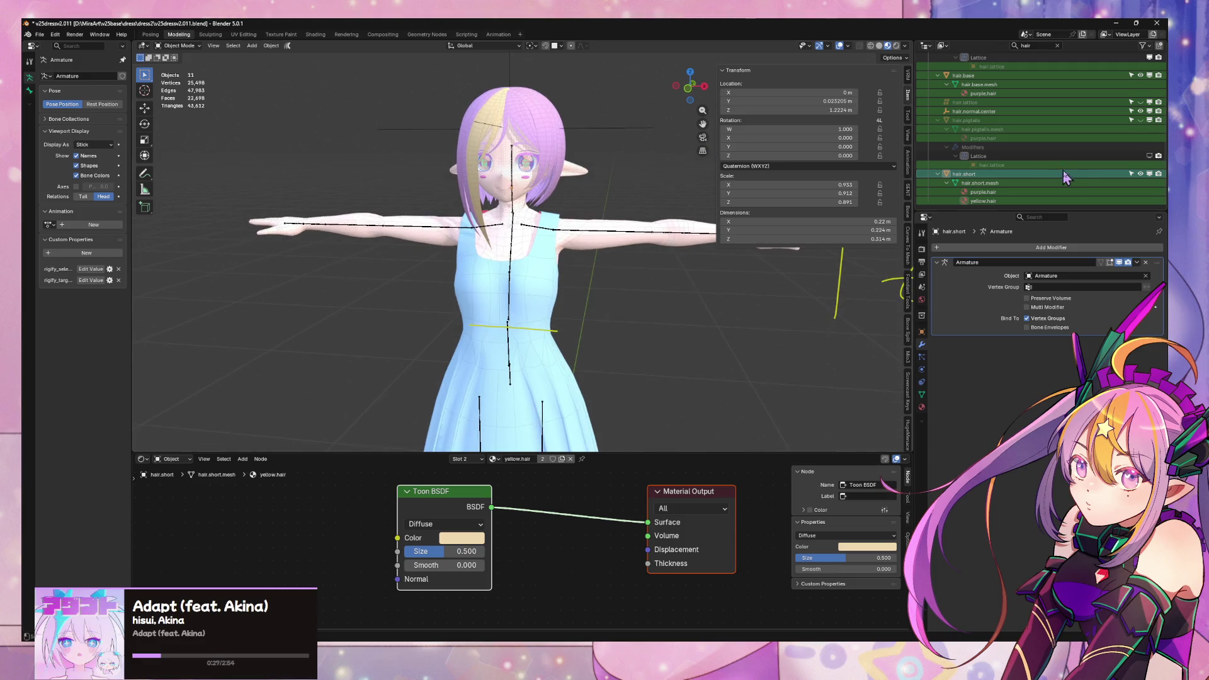
pyautogui.click(1150, 176)
pyautogui.scroll(2, 1127, 166)
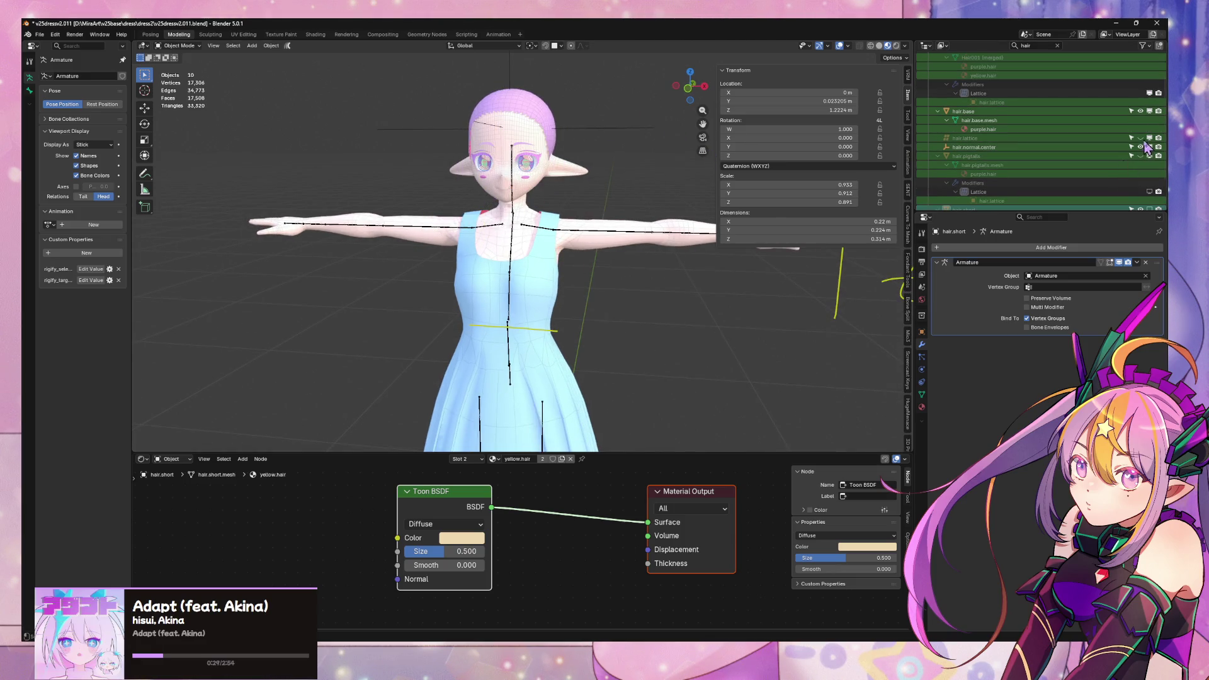
pyautogui.click(1140, 156)
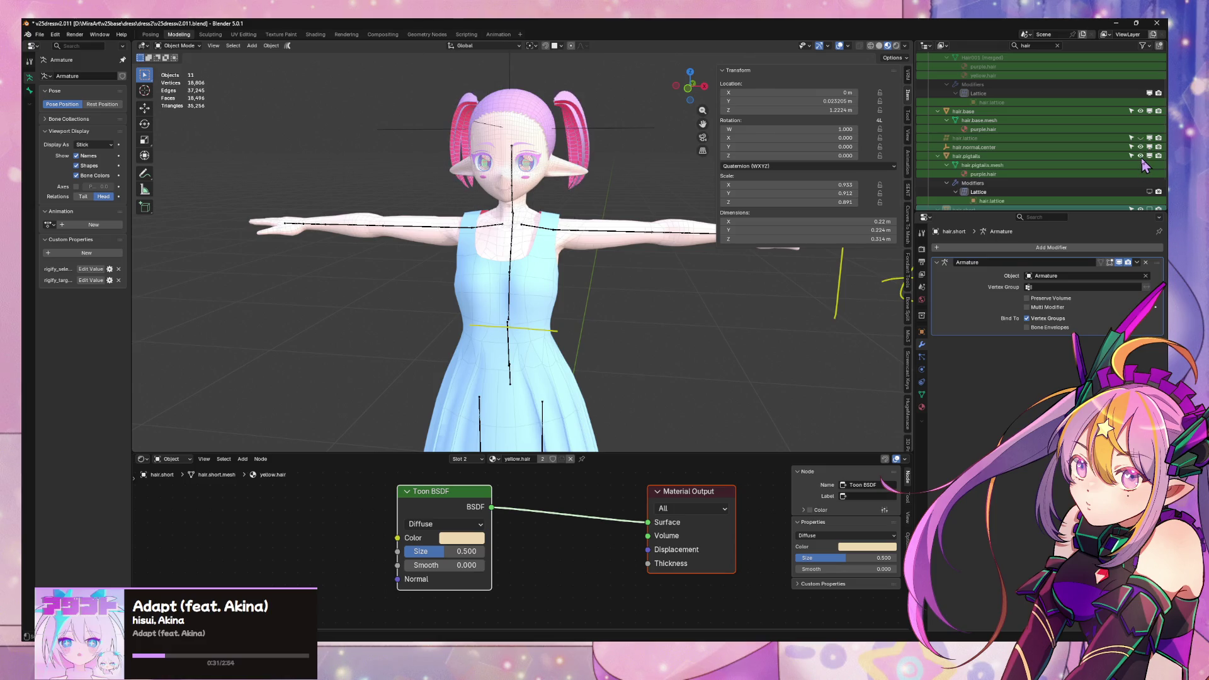
pyautogui.click(1141, 156)
pyautogui.scroll(2, 1139, 154)
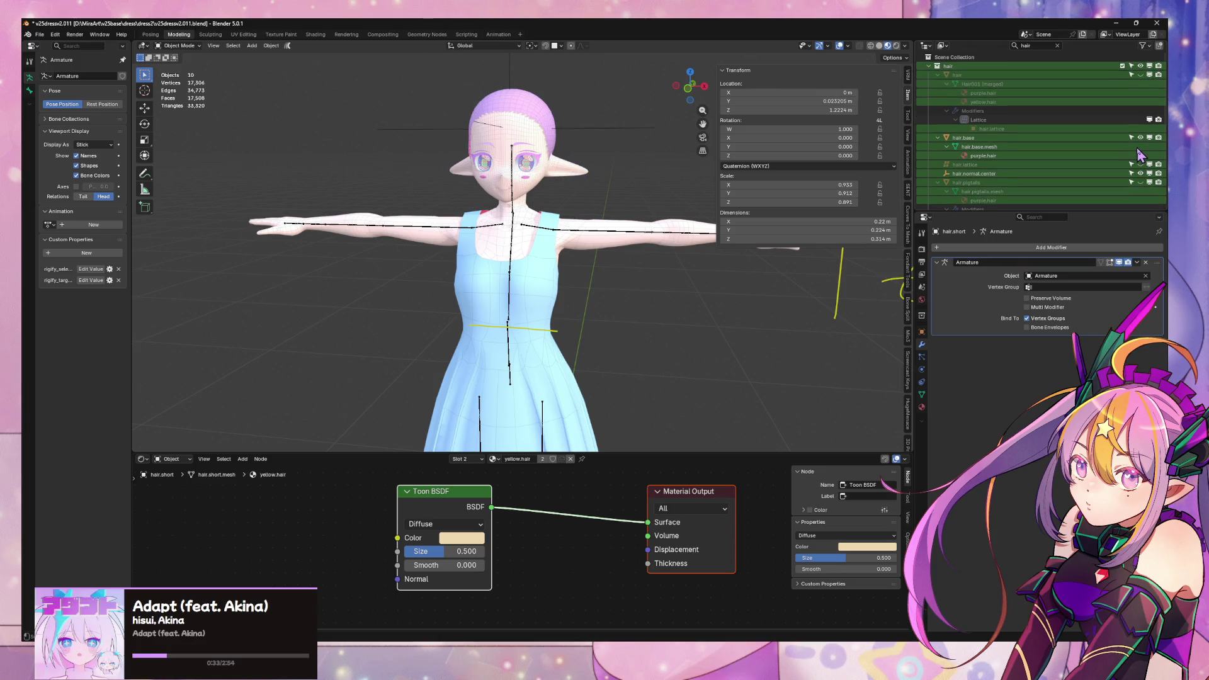
pyautogui.click(1141, 75)
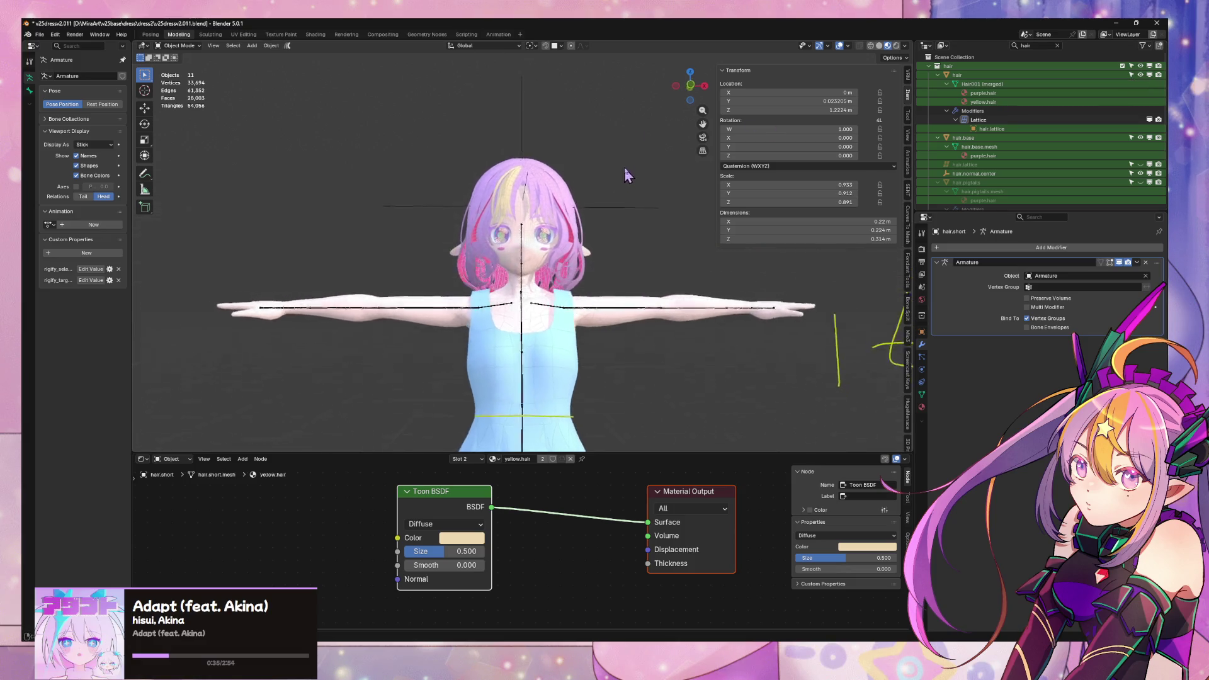
pyautogui.scroll(4, 626, 178)
pyautogui.moveTo(627, 283); pyautogui.dragTo(581, 307, button='middle')
# - Make the dress the active object and orbit to a three-quarter side view
pyautogui.click(580, 307)
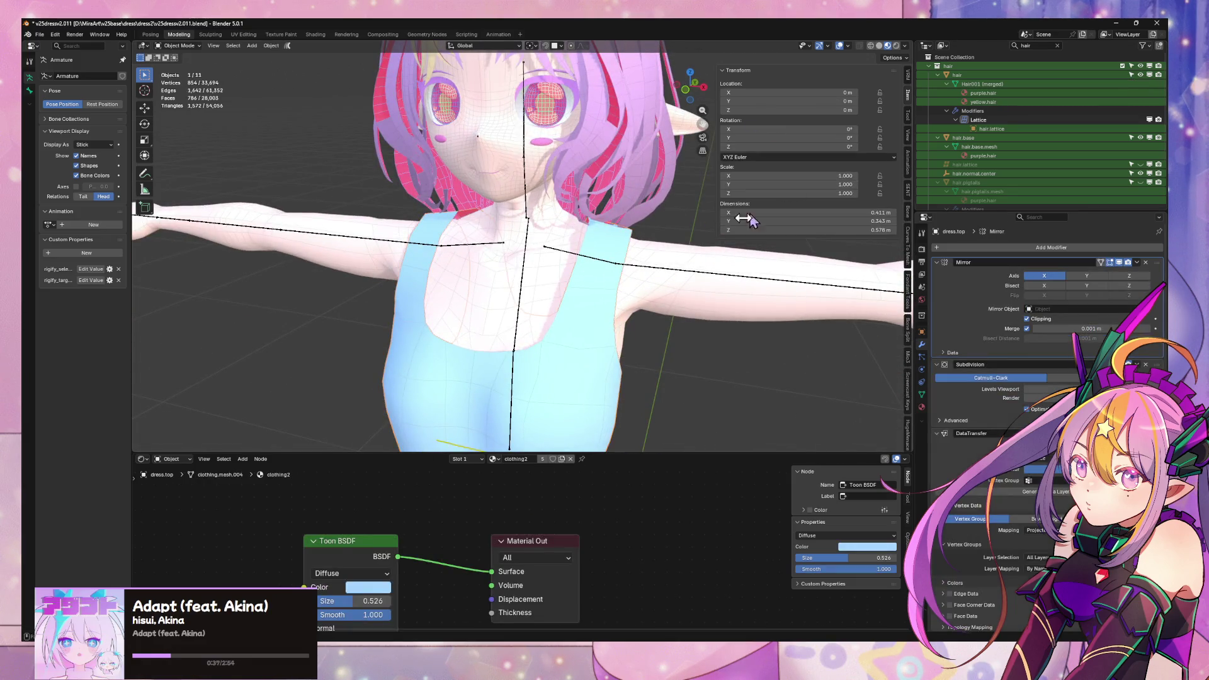
pyautogui.press('Tab')
pyautogui.click(605, 261)
pyautogui.press('Tab')
pyautogui.scroll(-3, 570, 368)
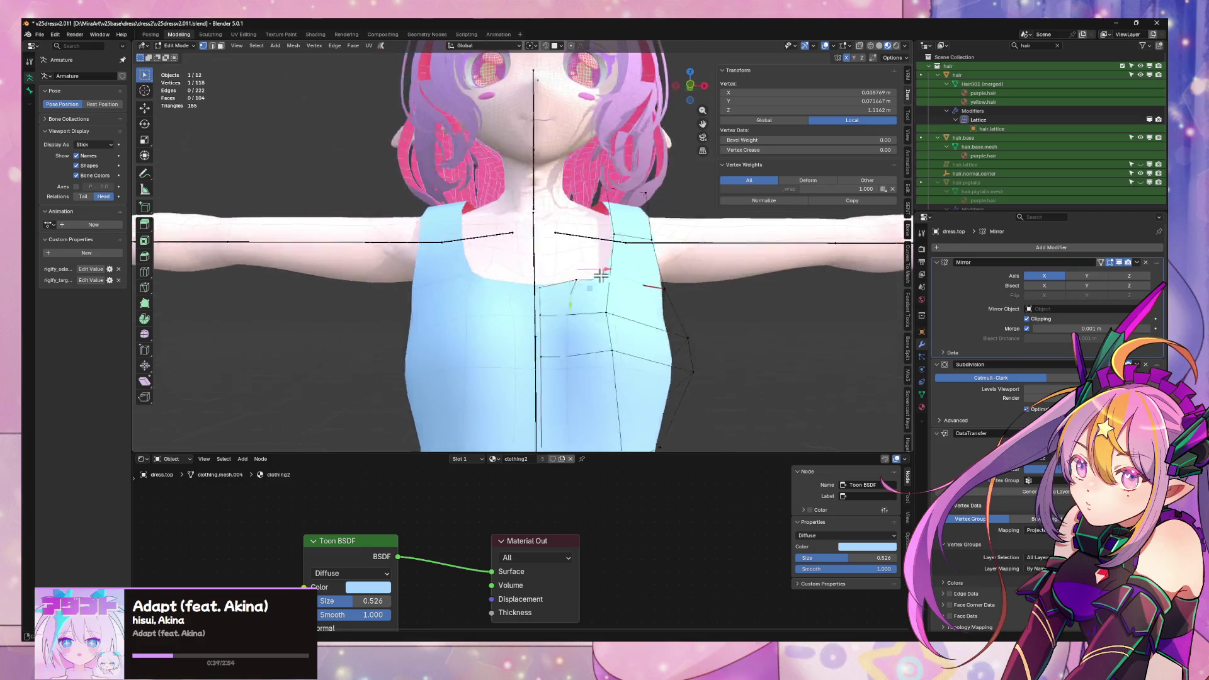
pyautogui.moveTo(570, 367)
pyautogui.mouseDown(button='middle')
pyautogui.moveTo(703, 314)
pyautogui.moveTo(630, 296)
pyautogui.moveTo(606, 265)
pyautogui.mouseUp(button='middle')
pyautogui.scroll(2, 599, 258)
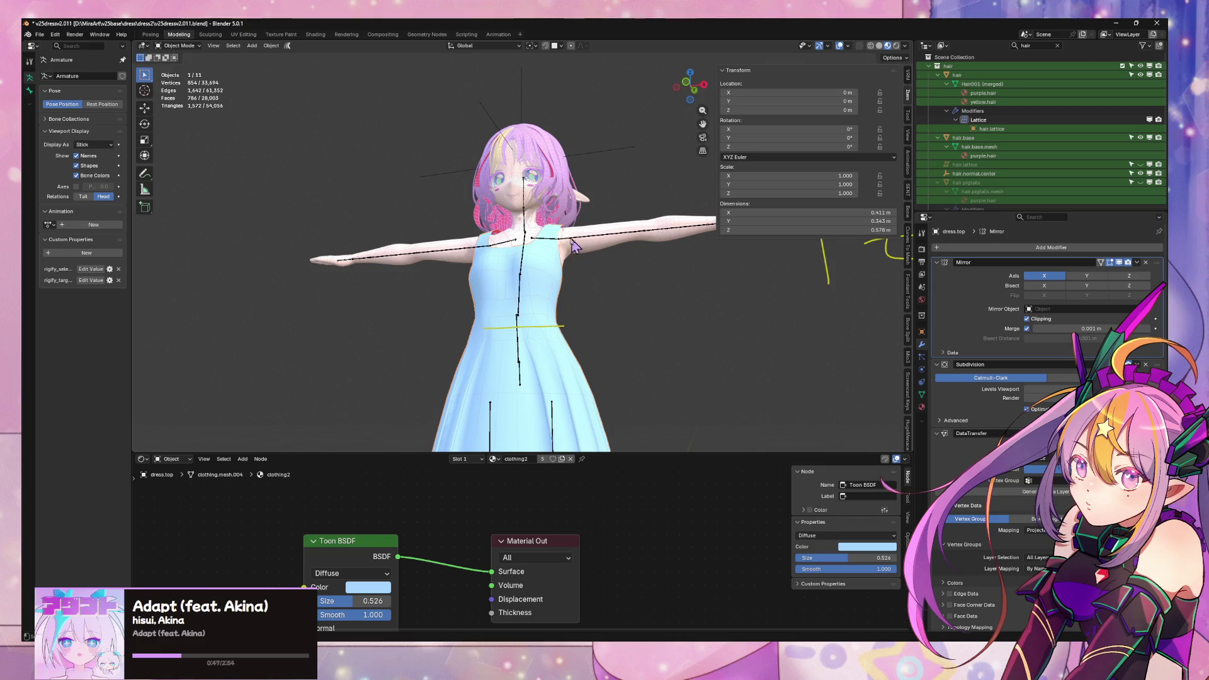
pyautogui.scroll(6, 606, 265)
# - In Edit Mode, select vertices on the dress chest and back to inspect them
pyautogui.press('Tab')
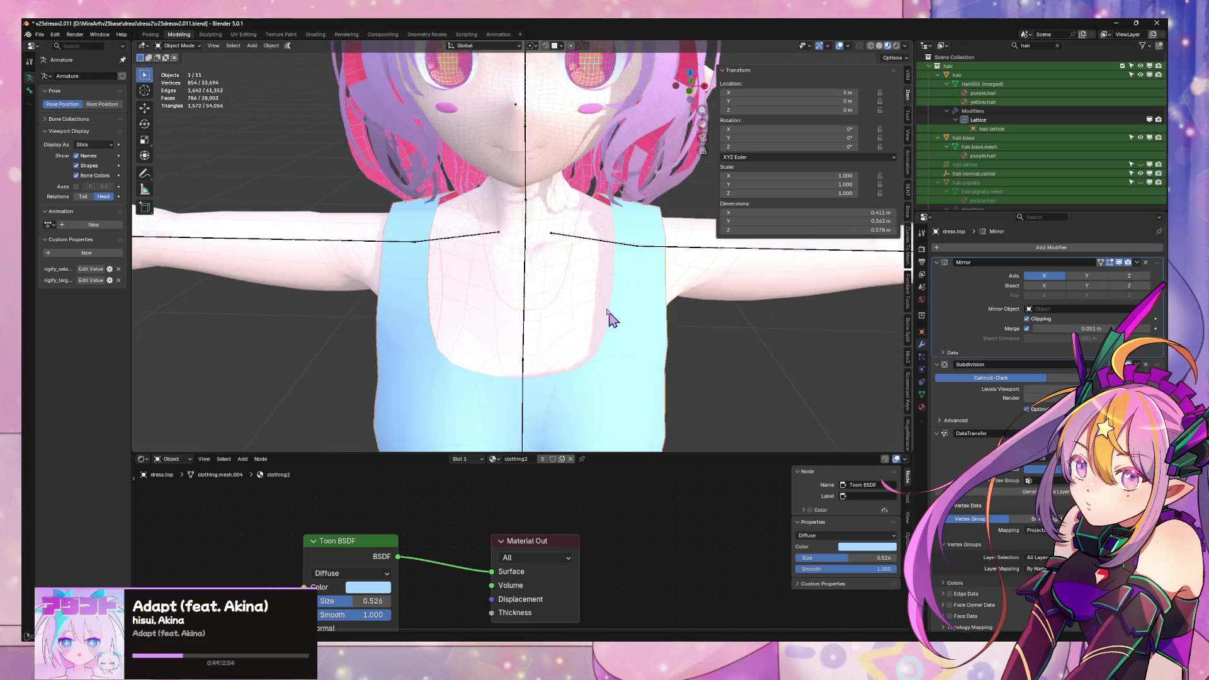
pyautogui.scroll(2, 626, 302)
pyautogui.scroll(1, 618, 300)
pyautogui.click(583, 305)
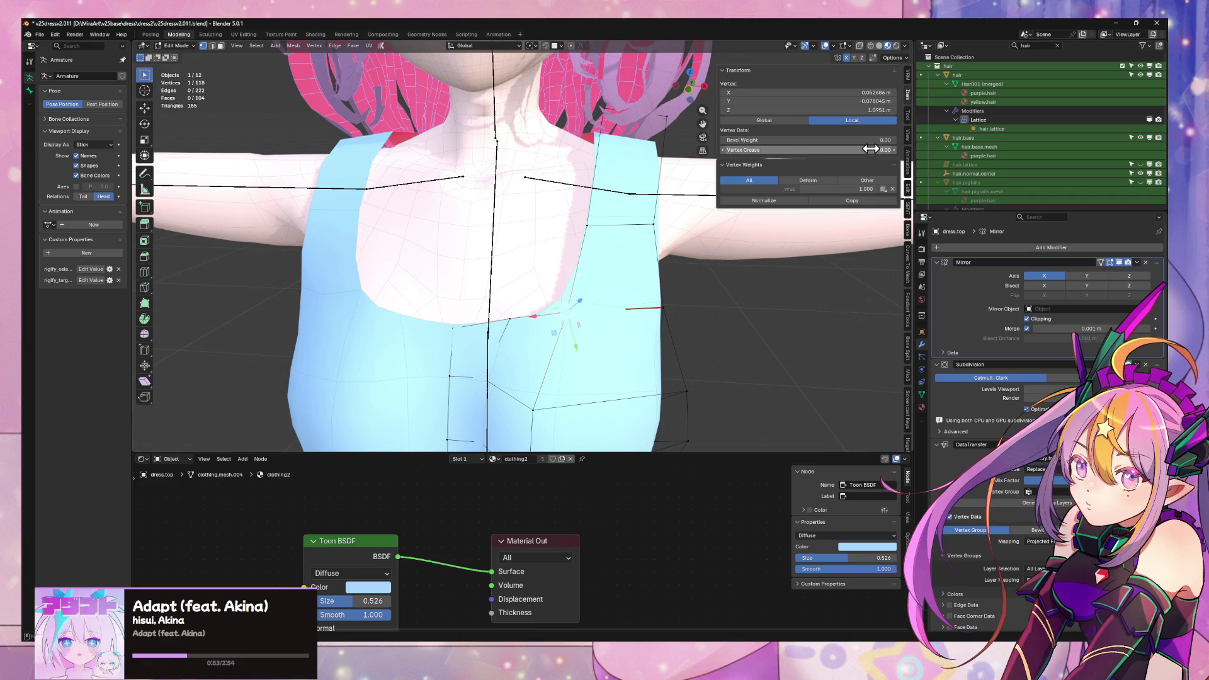
pyautogui.moveTo(627, 279)
pyautogui.mouseDown(button='middle')
pyautogui.moveTo(610, 269)
pyautogui.moveTo(502, 292)
pyautogui.moveTo(385, 290)
pyautogui.mouseUp(button='middle')
pyautogui.click(514, 306)
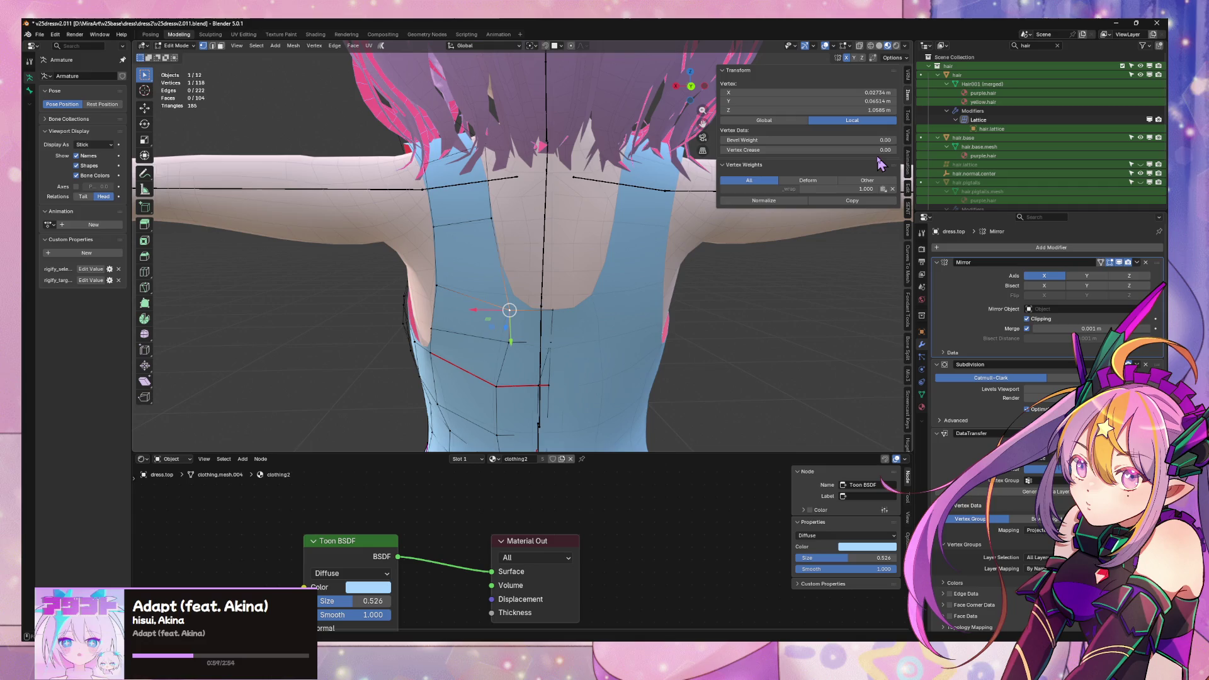
pyautogui.moveTo(583, 287)
pyautogui.mouseDown(button='middle')
pyautogui.moveTo(554, 283)
pyautogui.moveTo(570, 309)
pyautogui.moveTo(498, 296)
pyautogui.moveTo(656, 327)
pyautogui.moveTo(567, 270)
pyautogui.mouseUp(button='middle')
# - Slide the chest edge loop to a new position, then isolate the dress in local view
pyautogui.press('2')
pyautogui.keyDown('alt'); pyautogui.click(593, 234); pyautogui.keyUp('alt')
pyautogui.hotkey('shift', 'v')
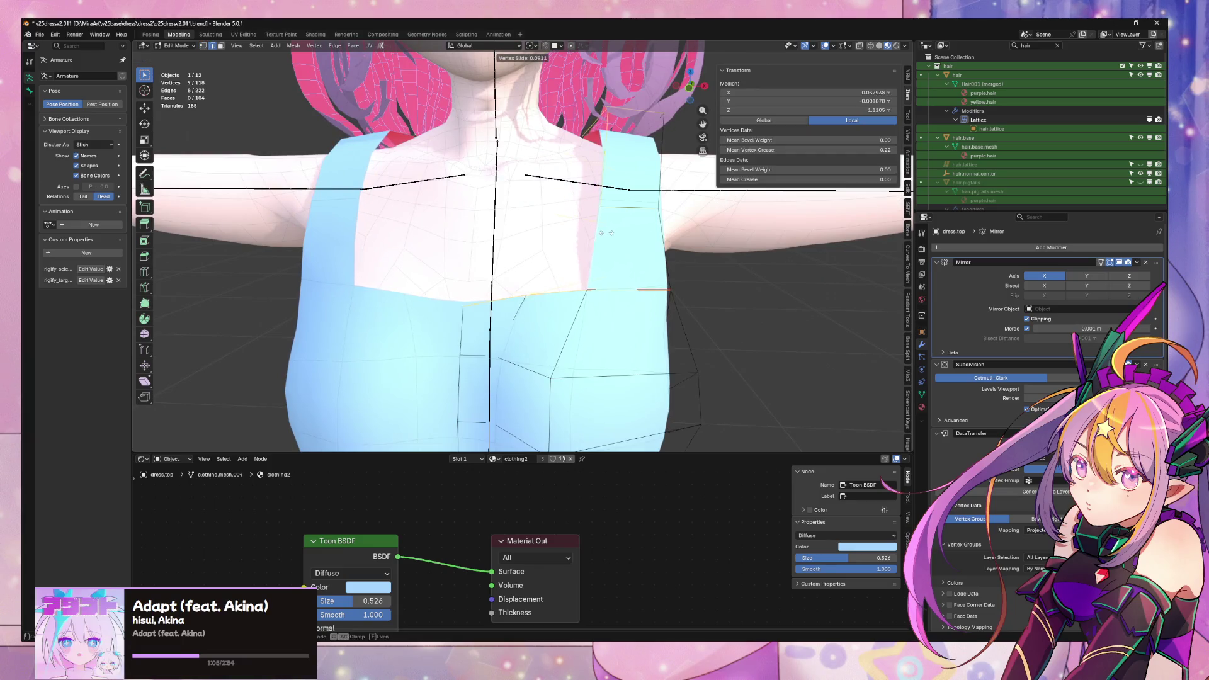
pyautogui.click(621, 233)
pyautogui.moveTo(643, 245)
pyautogui.mouseDown(button='middle')
pyautogui.moveTo(449, 238)
pyautogui.moveTo(429, 225)
pyautogui.moveTo(501, 207)
pyautogui.moveTo(515, 172)
pyautogui.mouseUp(button='middle')
pyautogui.press('KP_Divide')
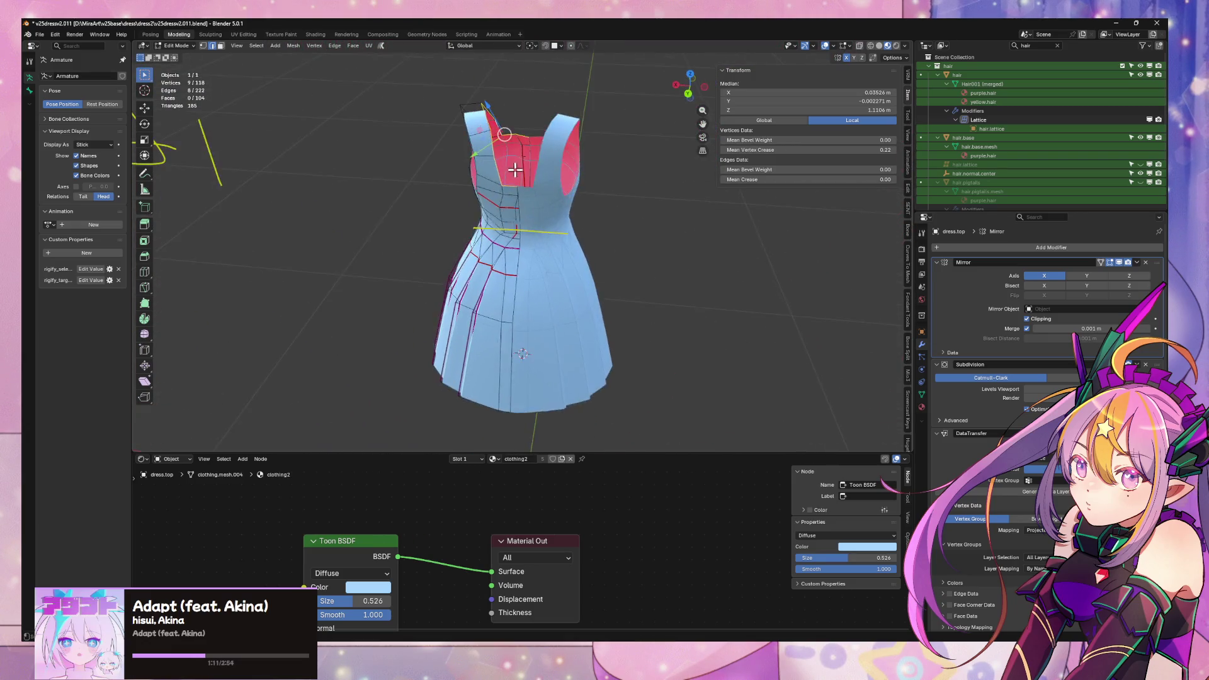
# - Slide two upper shoulder-strap vertices into new positions
pyautogui.scroll(5, 515, 170)
pyautogui.moveTo(542, 262)
pyautogui.mouseDown(button='middle')
pyautogui.moveTo(575, 202)
pyautogui.moveTo(542, 229)
pyautogui.moveTo(616, 224)
pyautogui.moveTo(617, 207)
pyautogui.mouseUp(button='middle')
pyautogui.click(538, 239)
pyautogui.click(538, 225)
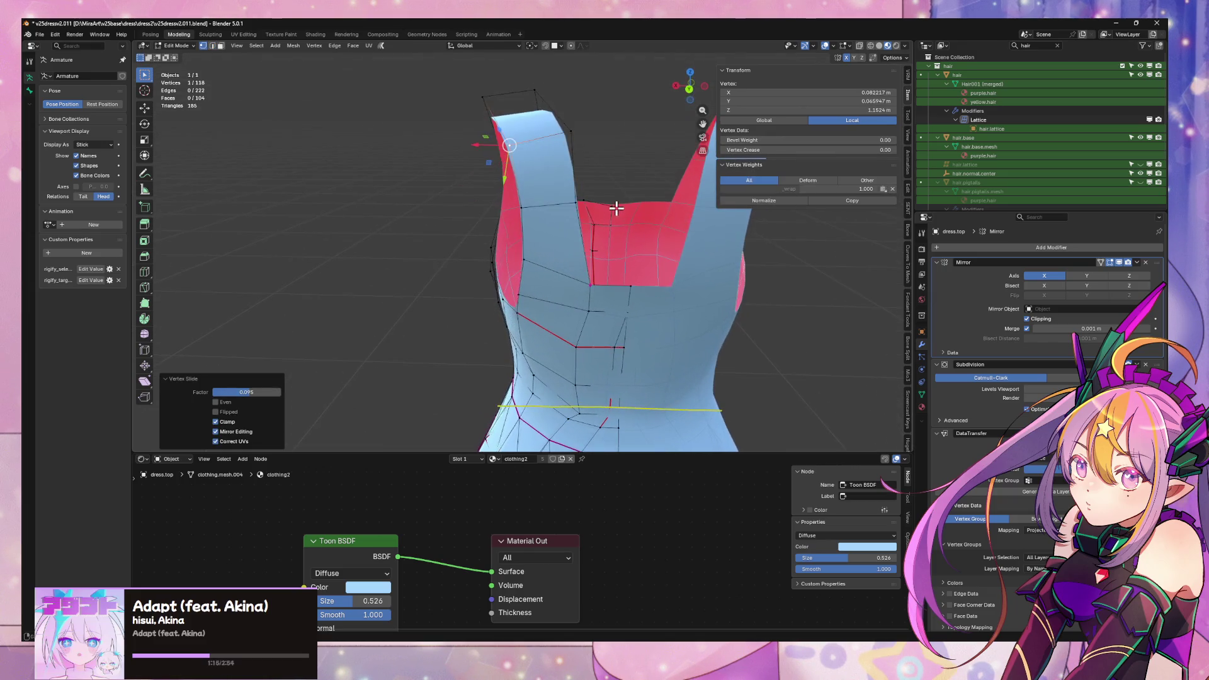
pyautogui.click(577, 203)
pyautogui.click(568, 134)
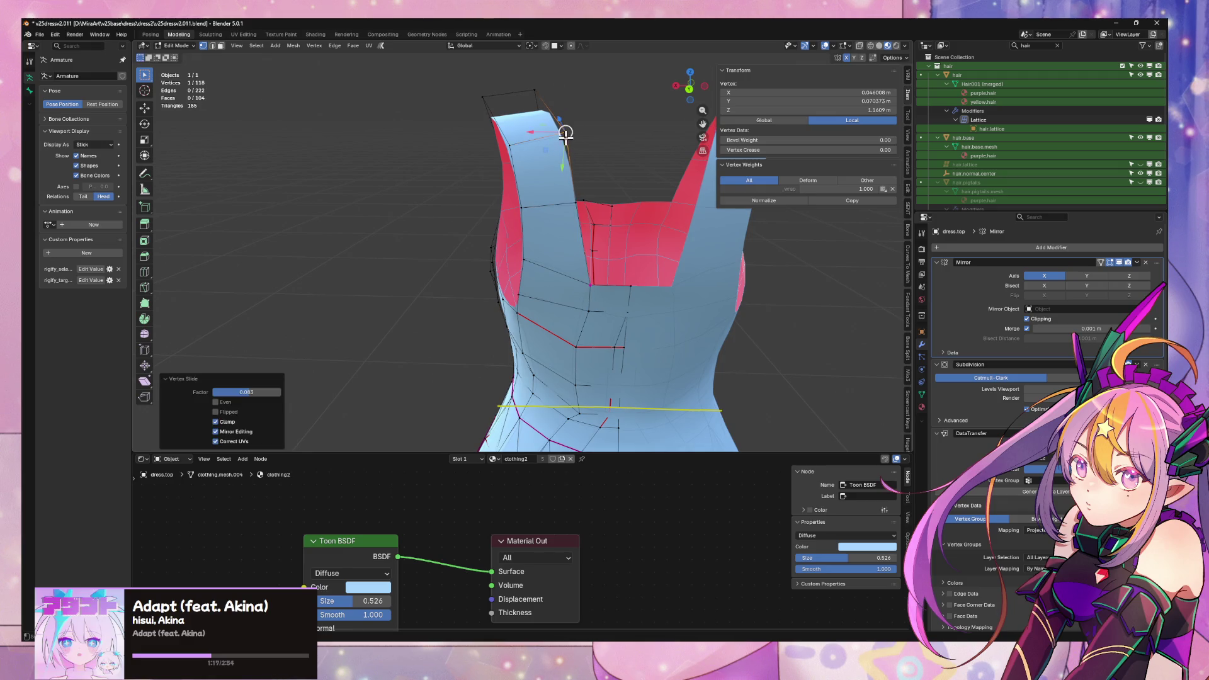
pyautogui.moveTo(567, 129)
pyautogui.mouseDown(button='middle')
pyautogui.moveTo(558, 240)
pyautogui.moveTo(638, 288)
pyautogui.moveTo(669, 248)
pyautogui.mouseUp(button='middle')
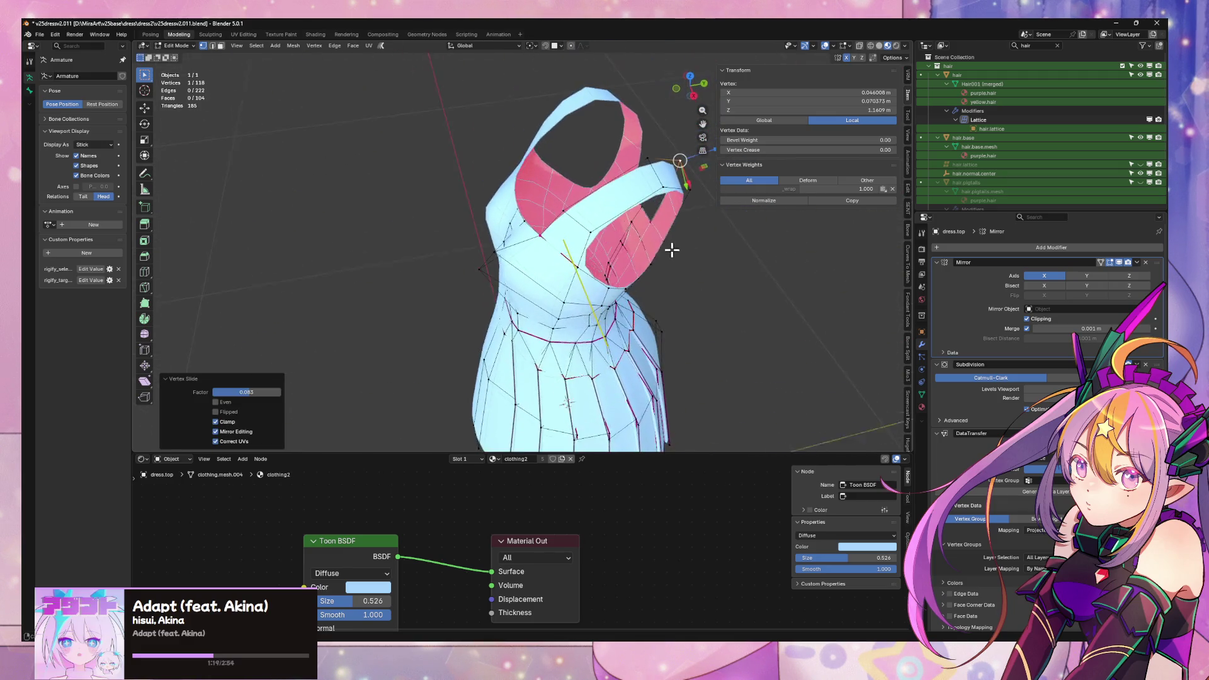
# - Slide a vertex on the strap edge along its edge
pyautogui.click(663, 181)
pyautogui.press('g')
pyautogui.press('g')
pyautogui.click(661, 181)
pyautogui.moveTo(661, 181); pyautogui.dragTo(567, 145, button='middle')
pyautogui.scroll(3, 567, 144)
# - Slide the top strap vertex and the next one, then pick a lower strap vertex
pyautogui.click(543, 195)
pyautogui.press('g')
pyautogui.press('g')
pyautogui.click(538, 239)
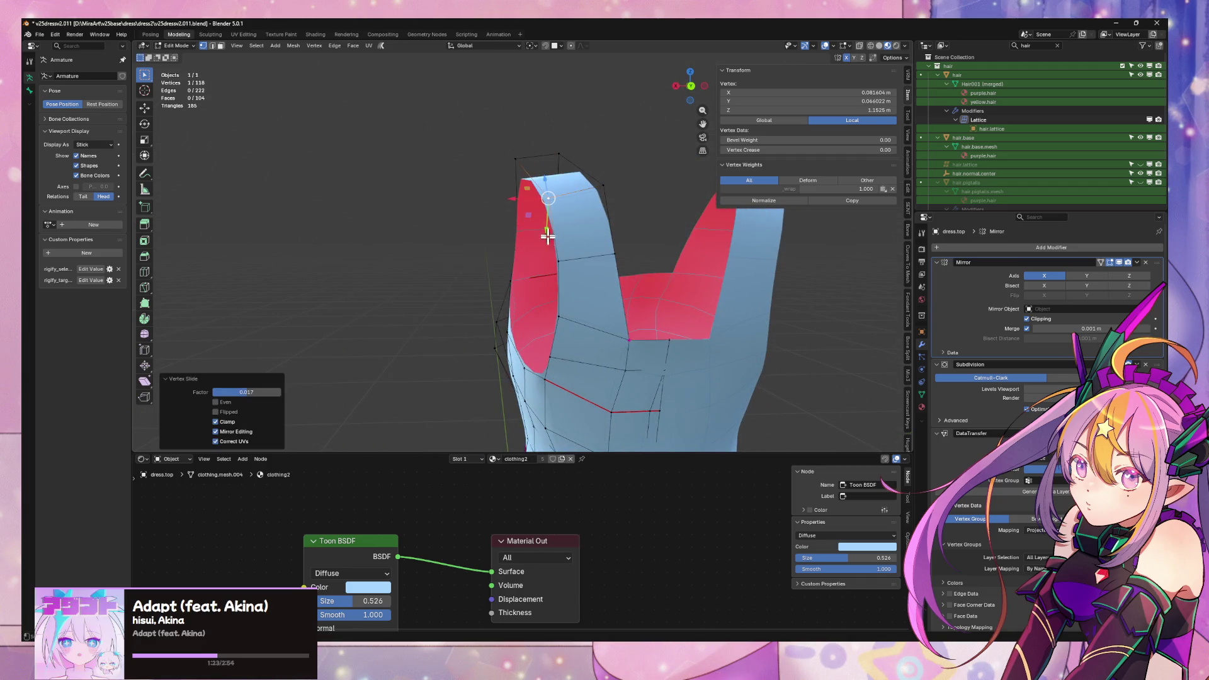
pyautogui.click(549, 260)
pyautogui.click(549, 260)
pyautogui.click(623, 339)
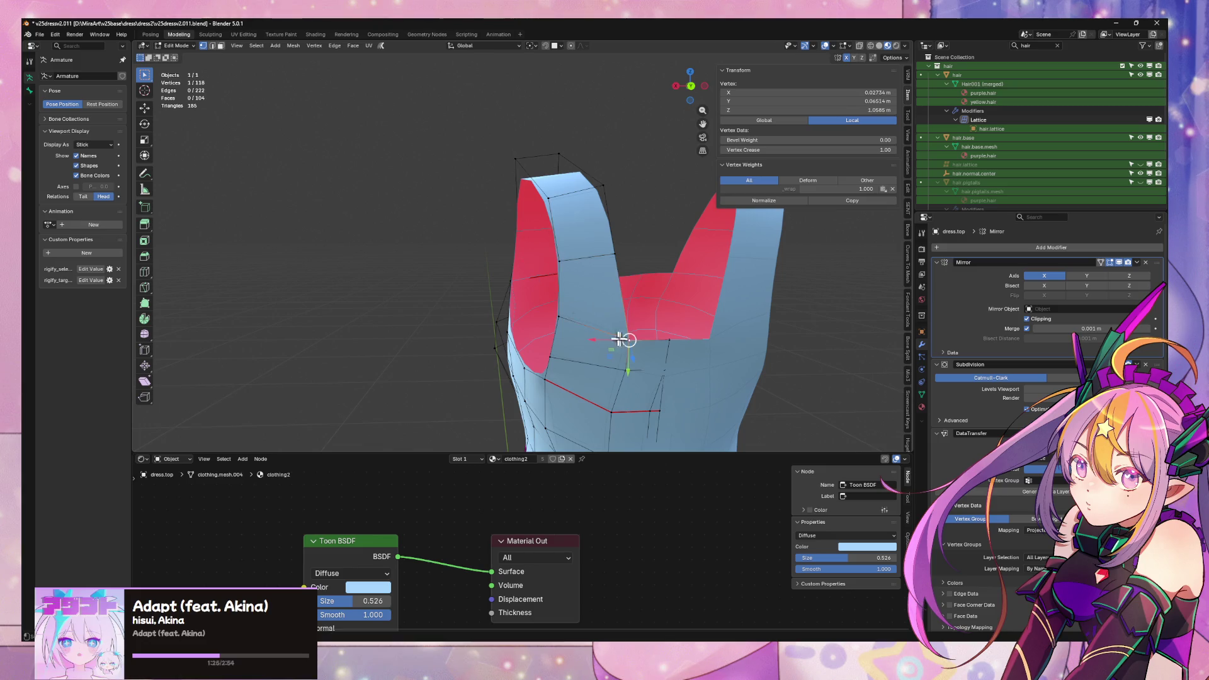
pyautogui.moveTo(563, 319)
pyautogui.mouseDown(button='middle')
pyautogui.moveTo(682, 316)
pyautogui.moveTo(549, 301)
pyautogui.moveTo(621, 261)
pyautogui.moveTo(634, 285)
pyautogui.moveTo(658, 256)
pyautogui.moveTo(643, 233)
pyautogui.moveTo(598, 255)
pyautogui.moveTo(610, 251)
pyautogui.mouseUp(button='middle')
# - Return to Object Mode and leave local view so the whole character shows
pyautogui.press('Tab')
pyautogui.press('KP_Divide')
pyautogui.scroll(-4, 636, 262)
# - Extrude a front neckline edge straight up along Z to start a collar
pyautogui.press('Tab')
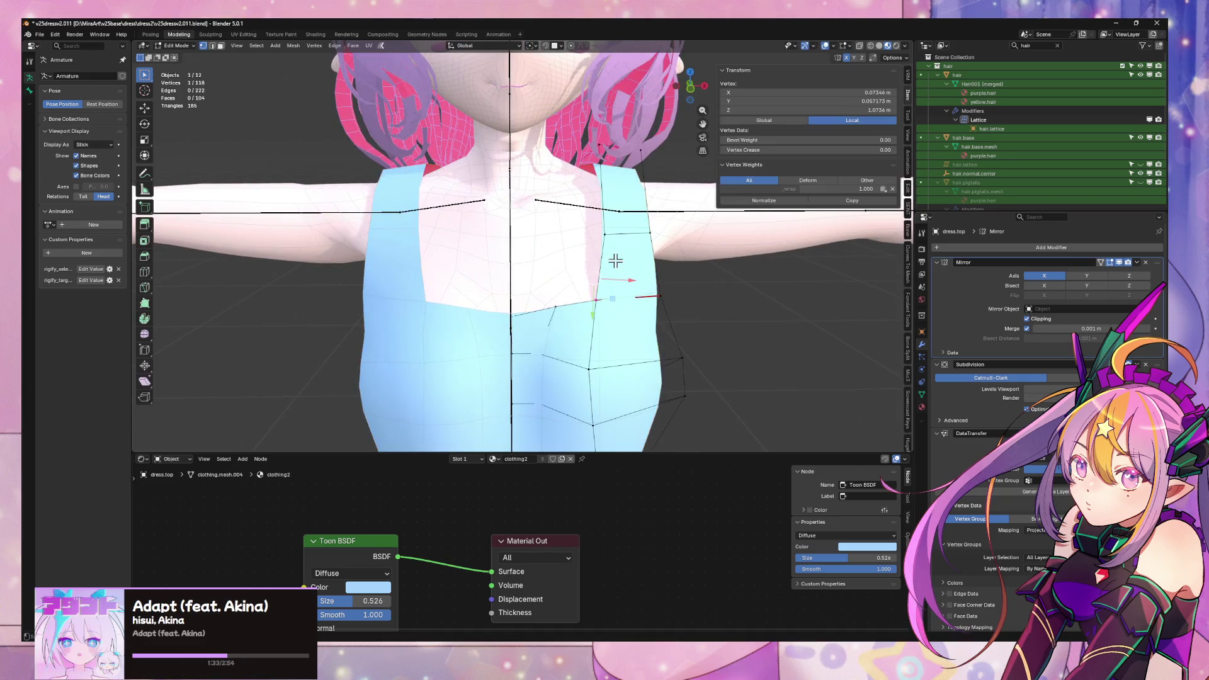
pyautogui.press('2')
pyautogui.click(607, 246)
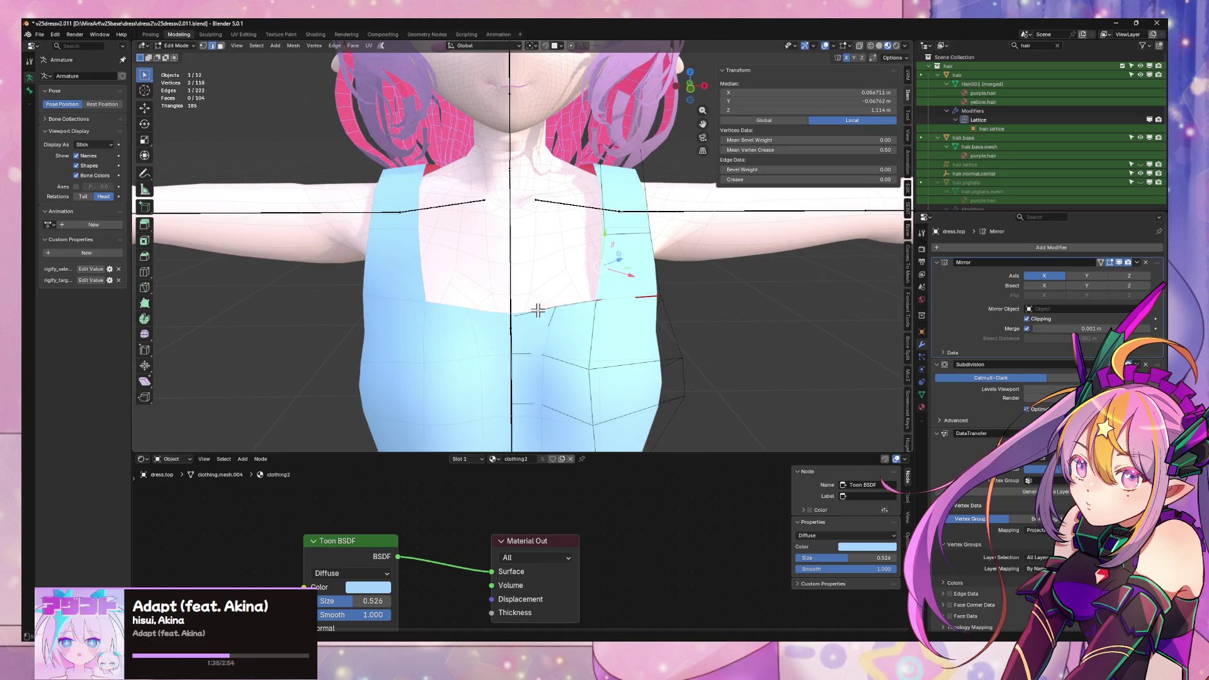
pyautogui.press('e')
pyautogui.press('z')
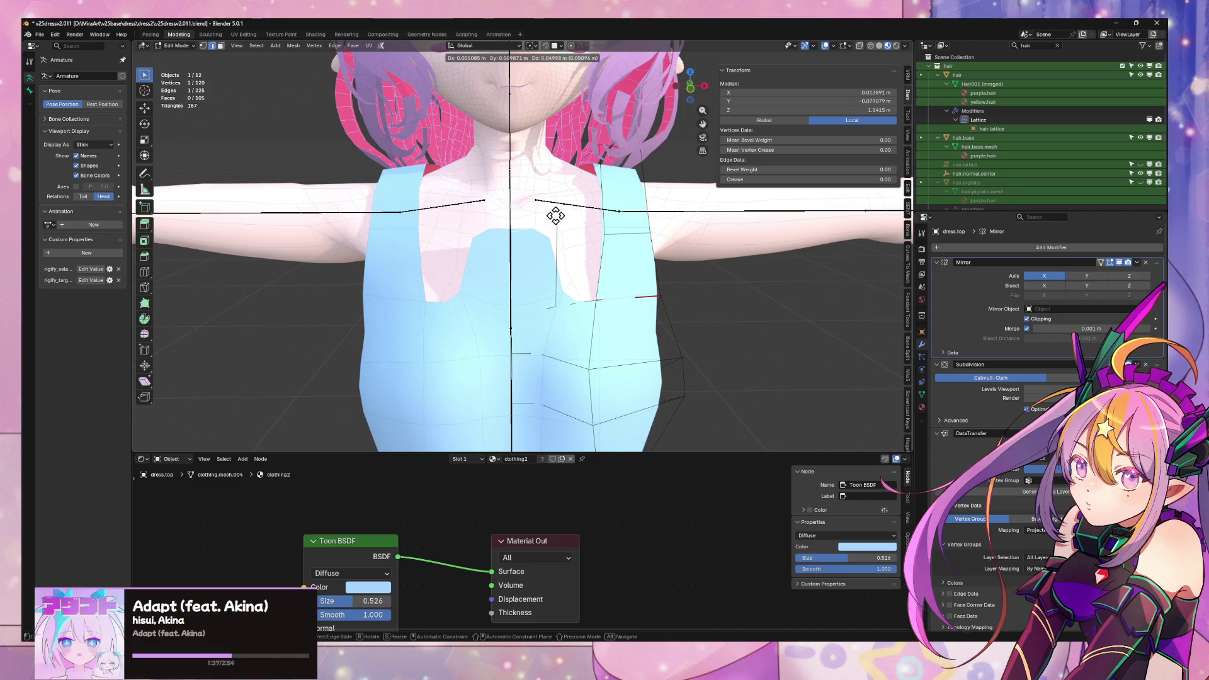
pyautogui.click(559, 210)
# - Move the new collar edge along the Y axis
pyautogui.moveTo(559, 210); pyautogui.dragTo(677, 223, button='middle')
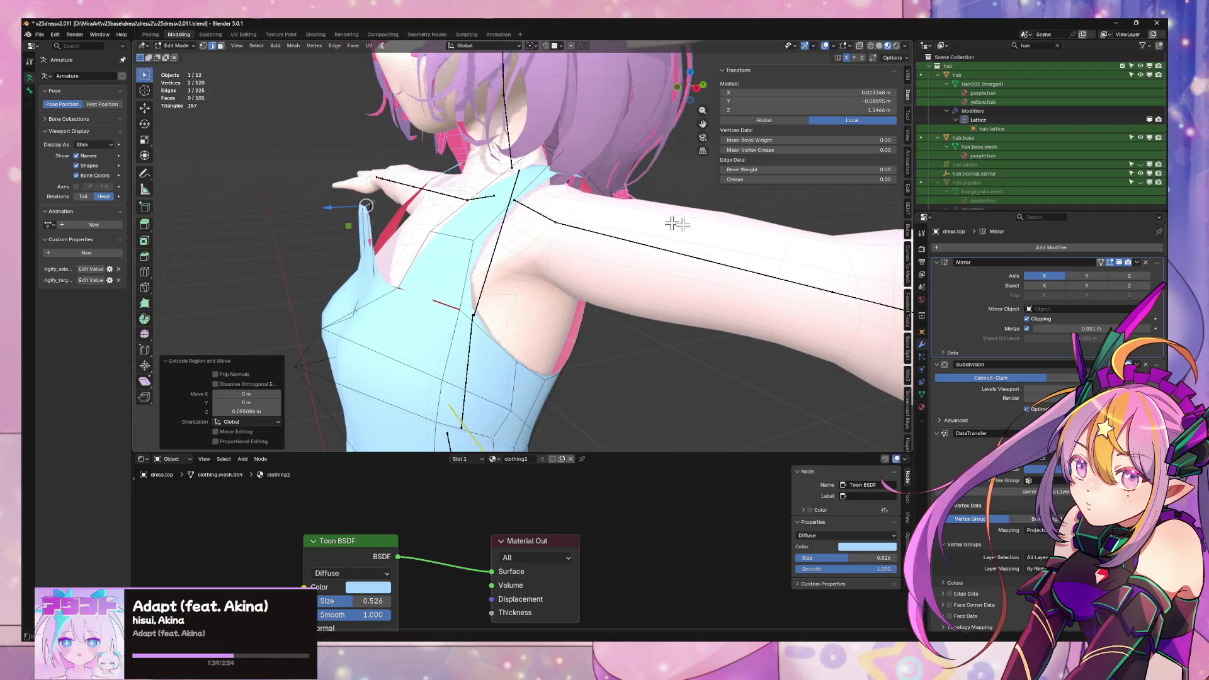
pyautogui.press('y')
pyautogui.click(432, 198)
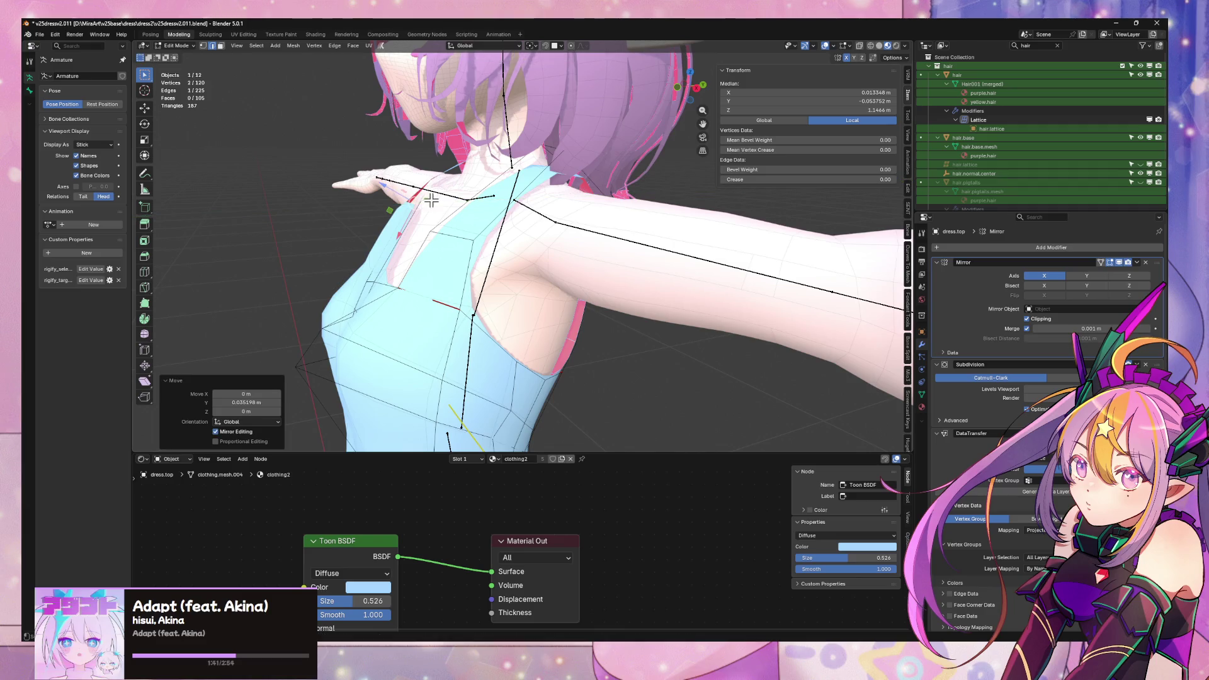
pyautogui.moveTo(432, 198); pyautogui.dragTo(558, 214, button='middle')
pyautogui.scroll(1, 564, 215)
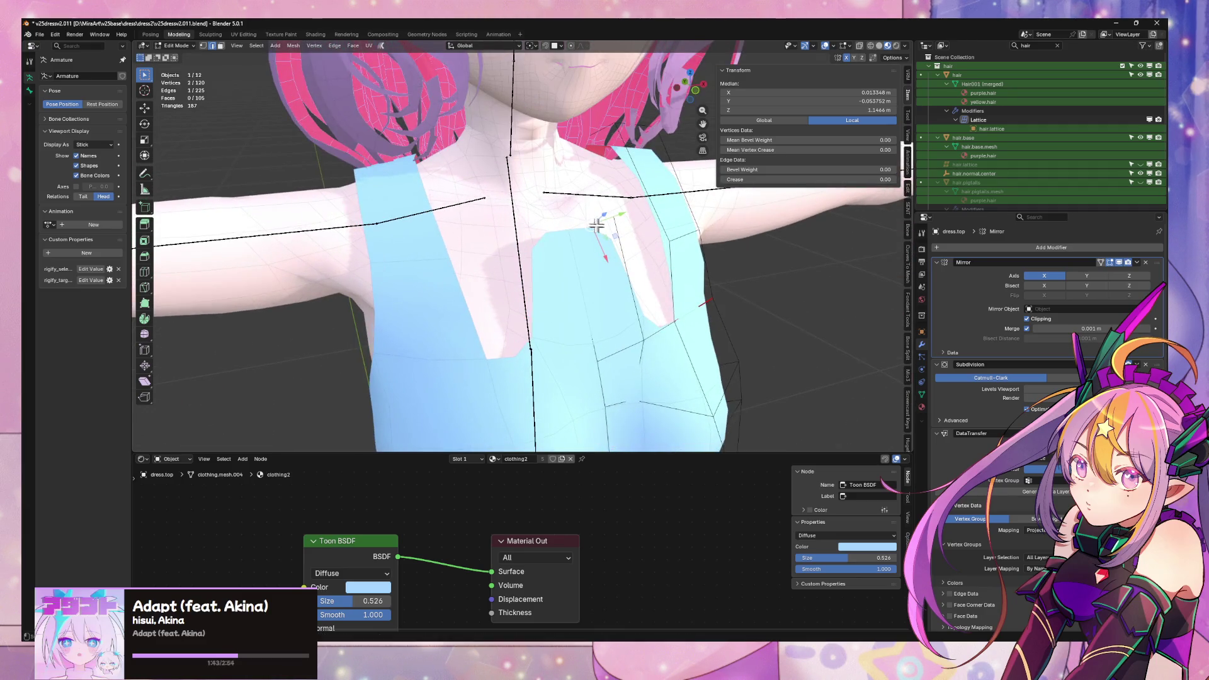
# - Vertex-slide a collar vertex along its edges twice
pyautogui.click(614, 217)
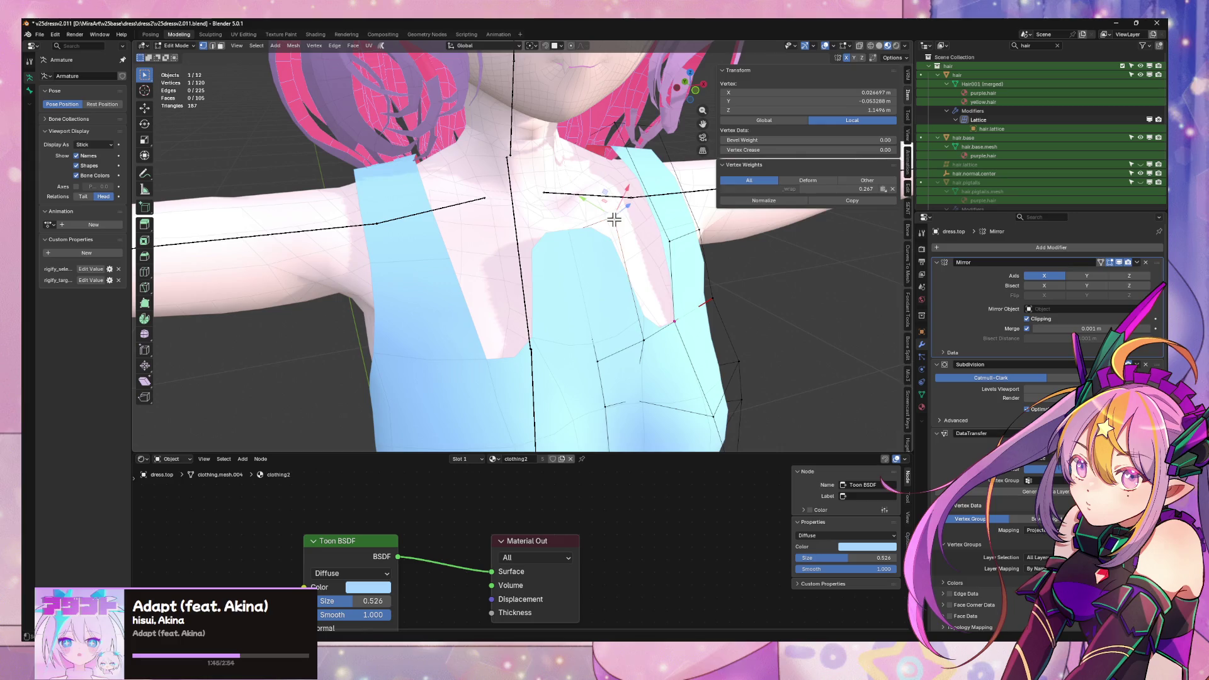
pyautogui.hotkey('shift', 'v')
pyautogui.click(610, 236)
pyautogui.hotkey('shift', 'v')
pyautogui.click(567, 242)
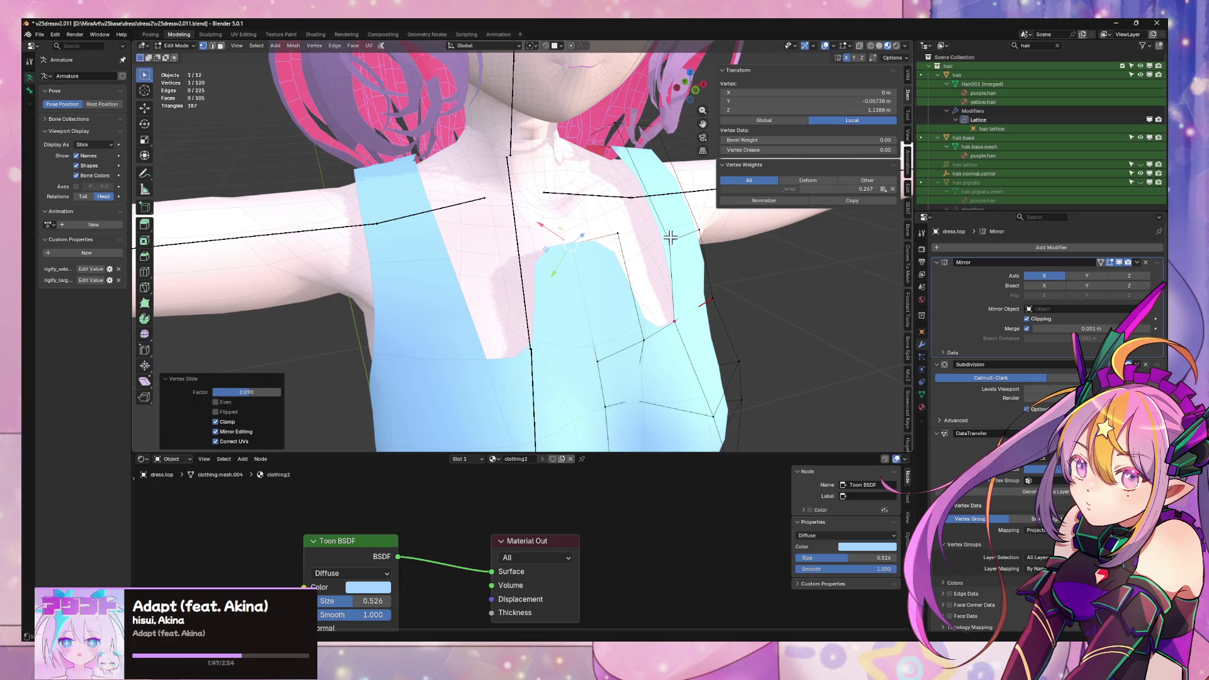
# - Slide an edge of the new collar/front strap and select another strap edge
pyautogui.press('2')
pyautogui.click(674, 233)
pyautogui.hotkey('shift', 'v')
pyautogui.click(669, 220)
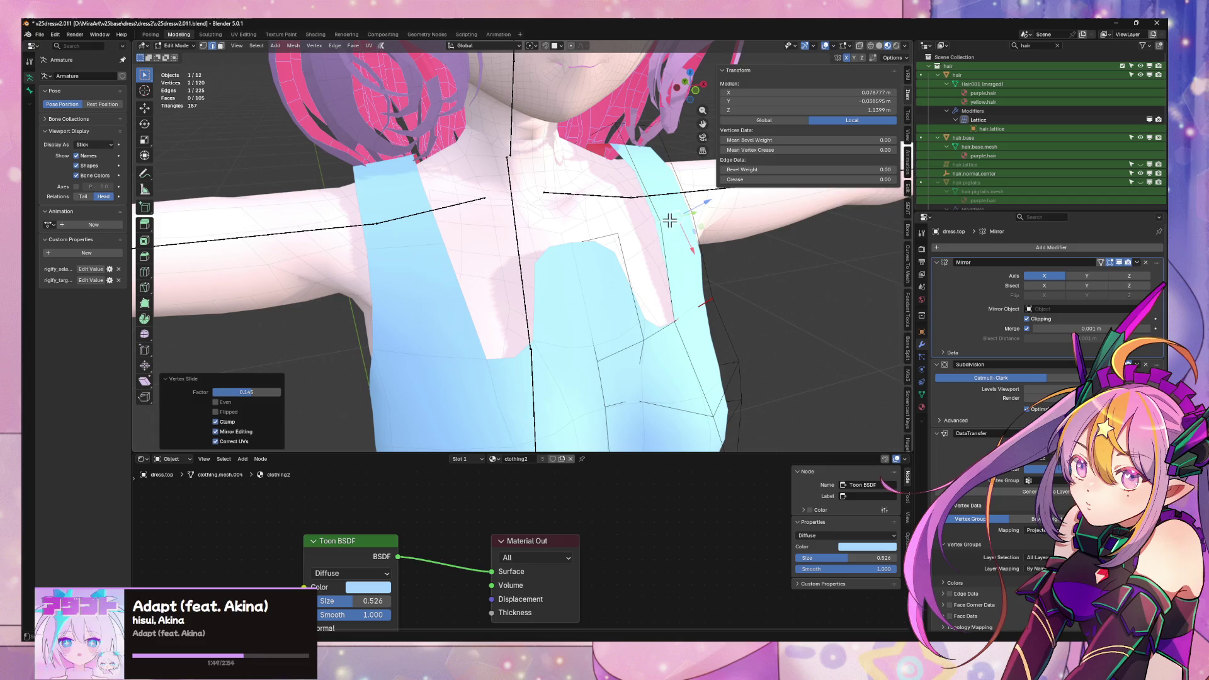
pyautogui.click(621, 252)
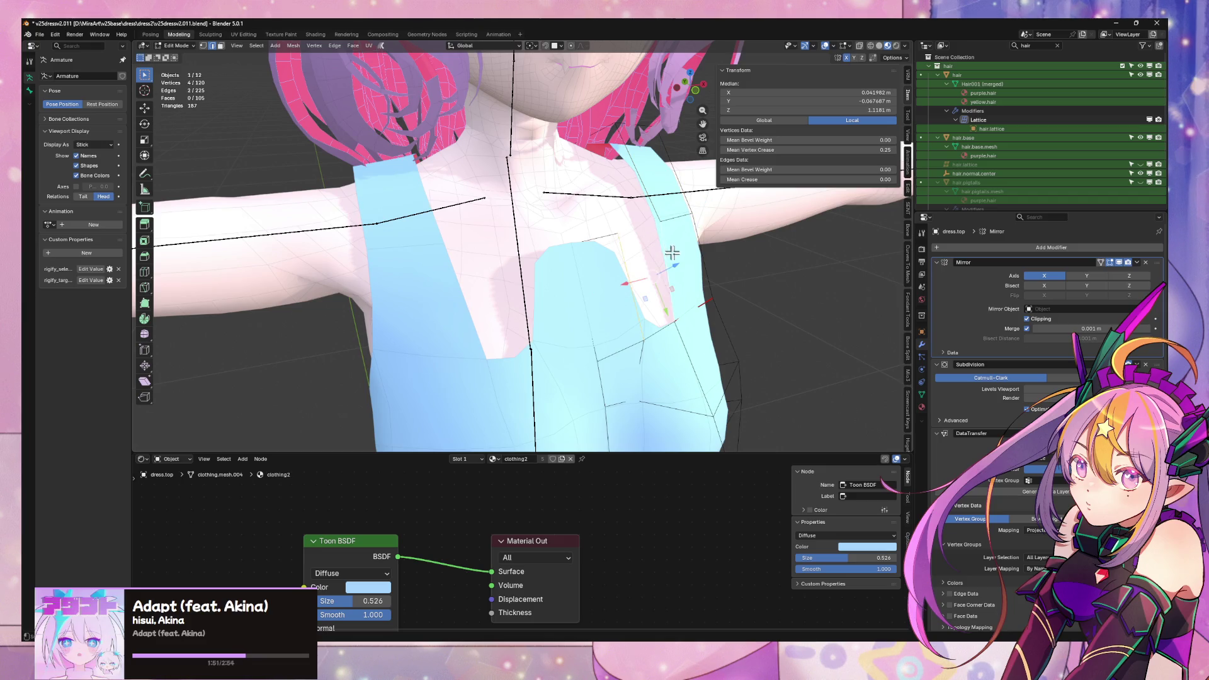
# - Check the neckline from the front view in Object Mode
pyautogui.press('Tab')
pyautogui.press('KP_1')
pyautogui.scroll(3, 662, 255)
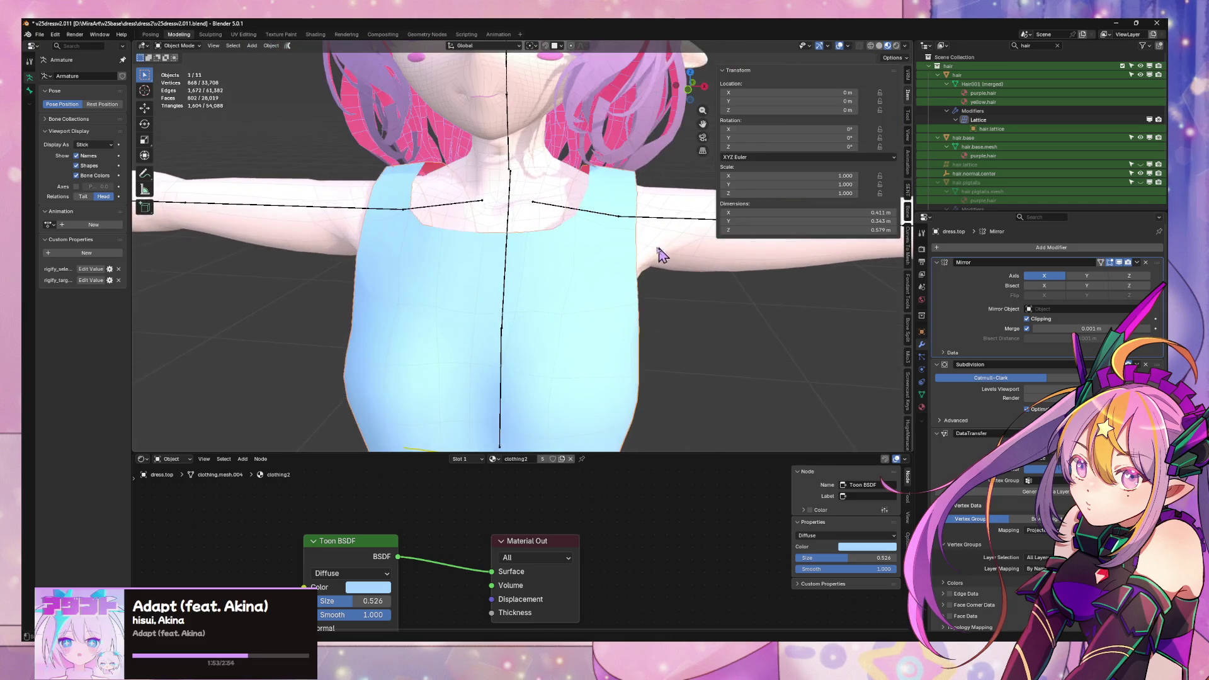
pyautogui.press('Tab')
pyautogui.moveTo(658, 246)
pyautogui.mouseDown(button='middle')
pyautogui.moveTo(629, 220)
pyautogui.moveTo(649, 205)
pyautogui.mouseUp(button='middle')
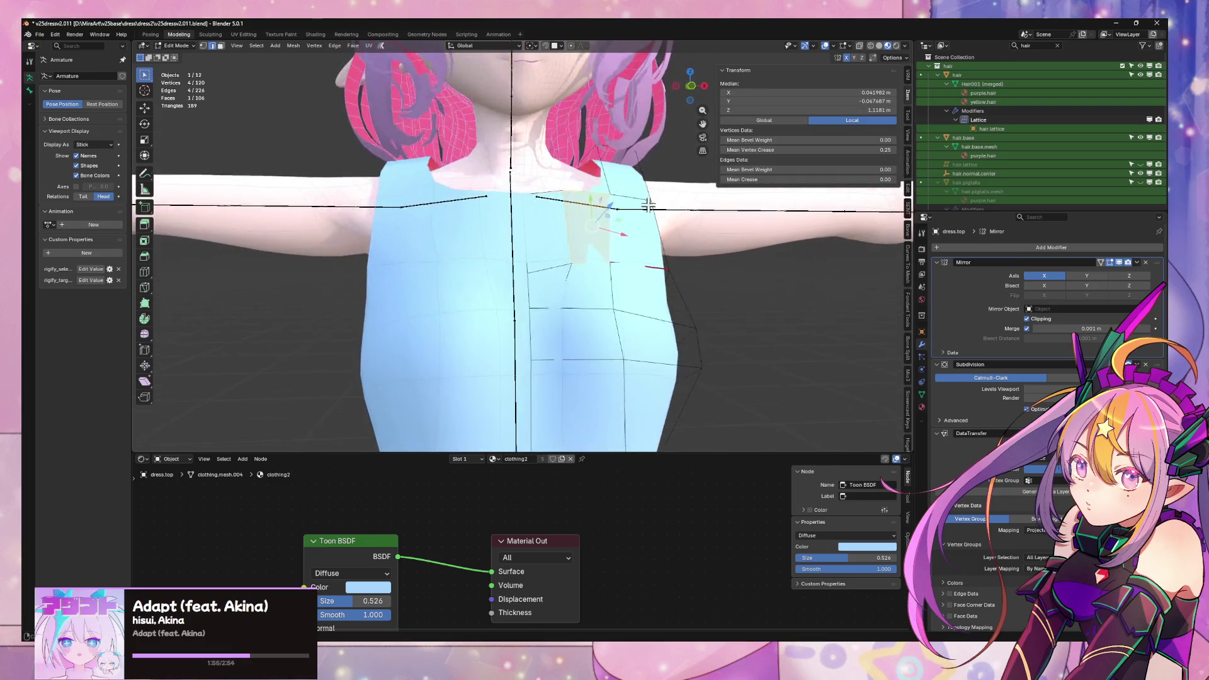
pyautogui.press('Tab')
pyautogui.scroll(-5, 726, 309)
pyautogui.scroll(2, 615, 302)
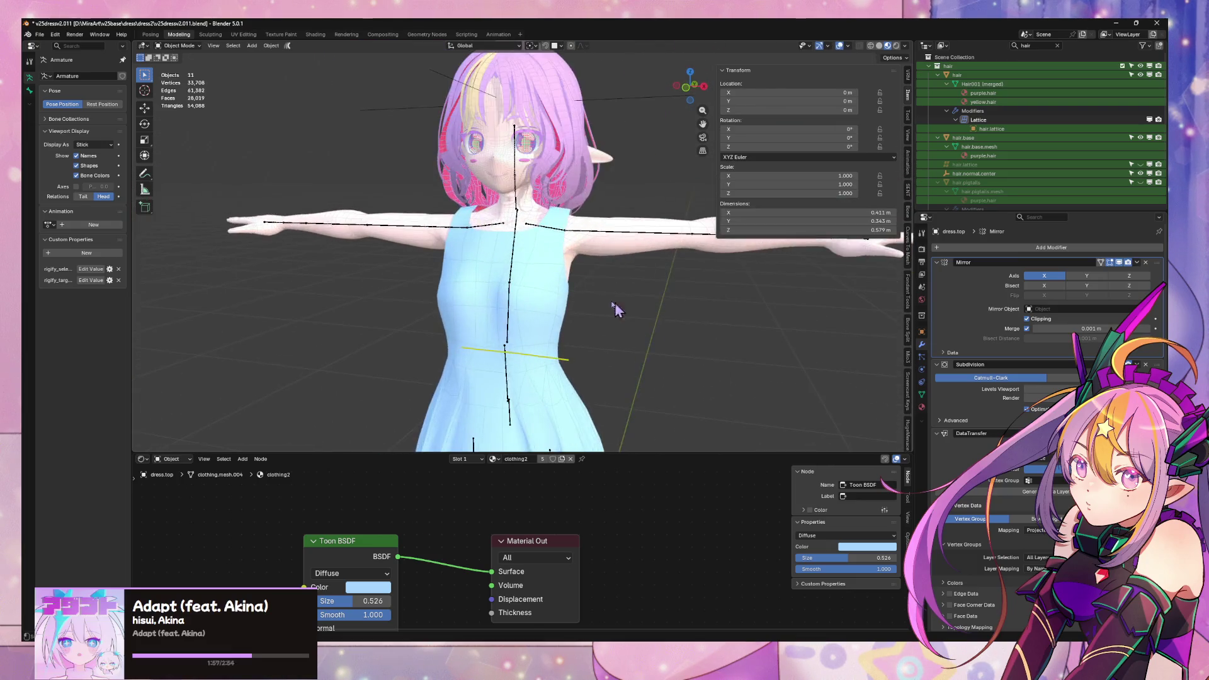
pyautogui.scroll(2, 615, 303)
# - From behind the shoulder, select the bottom edge of the back neckline
pyautogui.moveTo(615, 302); pyautogui.dragTo(453, 270, button='middle')
pyautogui.scroll(3, 479, 278)
pyautogui.press('Tab')
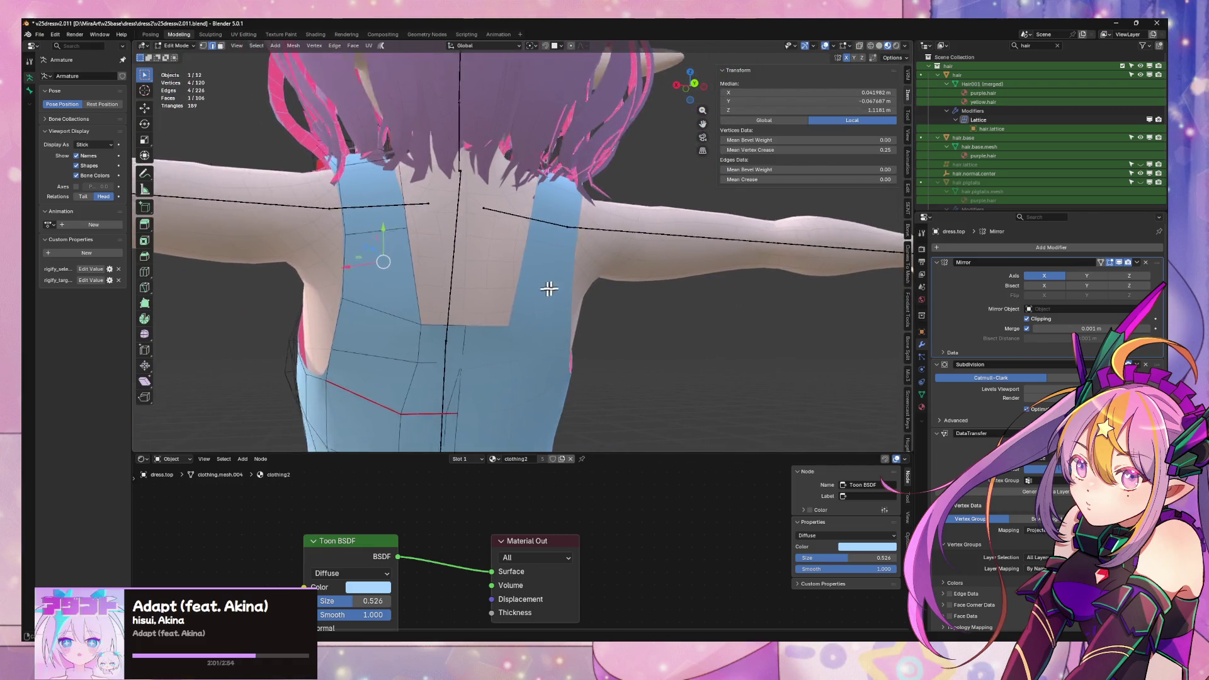
pyautogui.scroll(2, 549, 288)
pyautogui.click(575, 375)
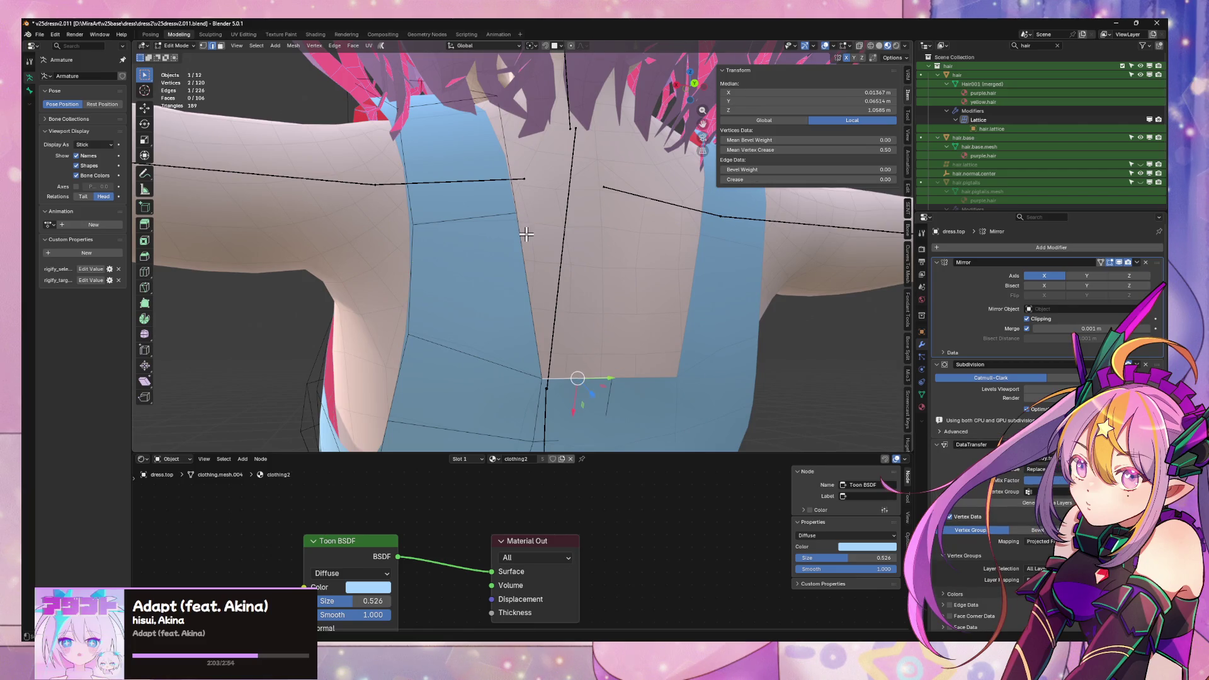
pyautogui.press('g')
pyautogui.press('Escape')
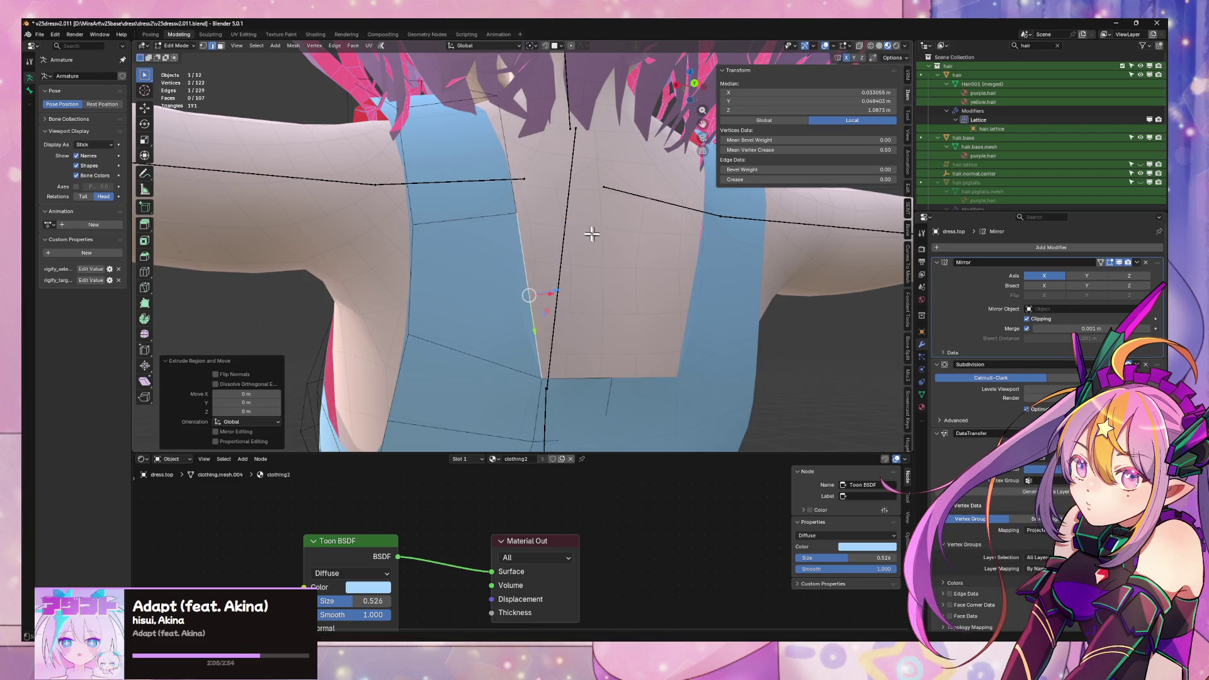
# - Extrude the edge 0.05773 m along X toward the centre and fill the back gap with a face
pyautogui.press('e')
pyautogui.press('x')
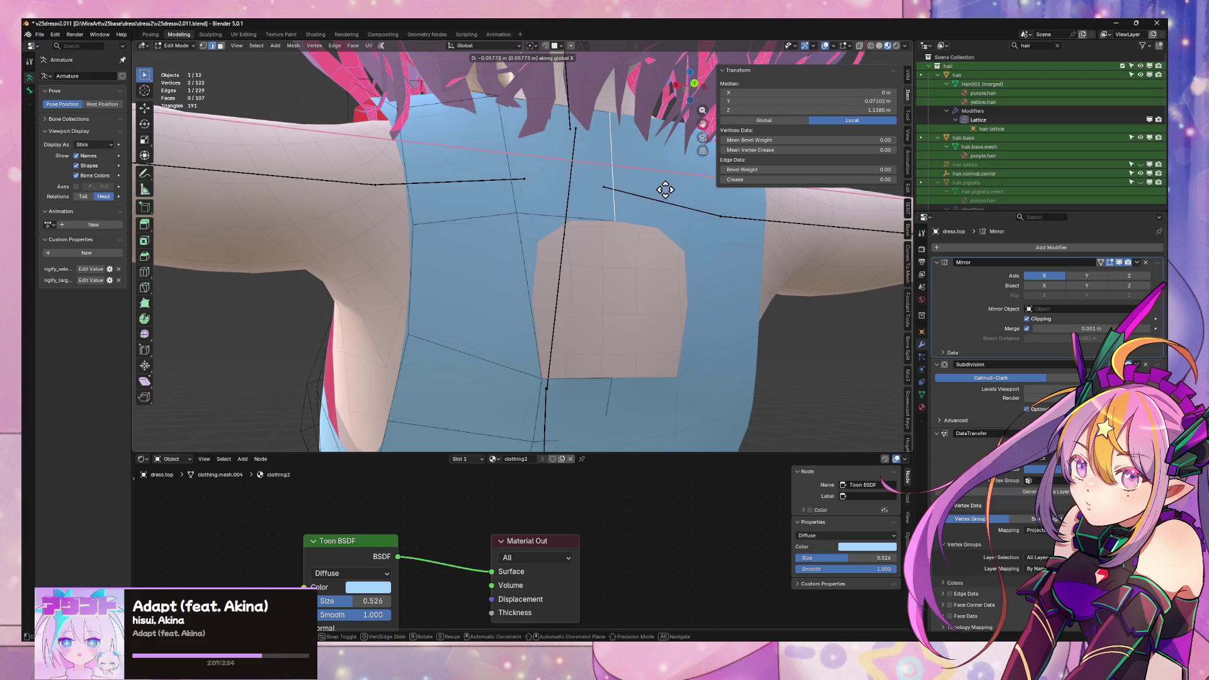
pyautogui.click(619, 328)
pyautogui.click(529, 286)
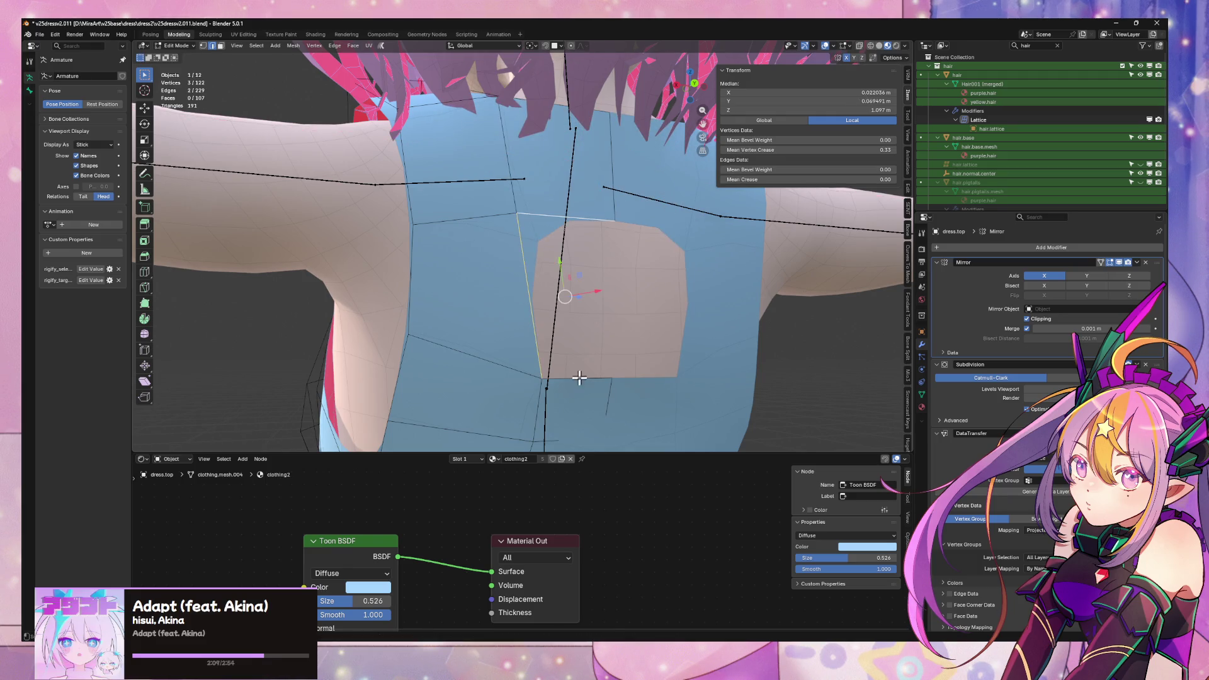
pyautogui.press('f')
pyautogui.moveTo(616, 359)
pyautogui.mouseDown(button='middle')
pyautogui.moveTo(623, 284)
pyautogui.moveTo(651, 270)
pyautogui.moveTo(678, 280)
pyautogui.moveTo(661, 289)
pyautogui.moveTo(680, 331)
pyautogui.mouseUp(button='middle')
# - Slide an armhole edge along the mesh, discarding an extra vertical move
pyautogui.click(680, 333)
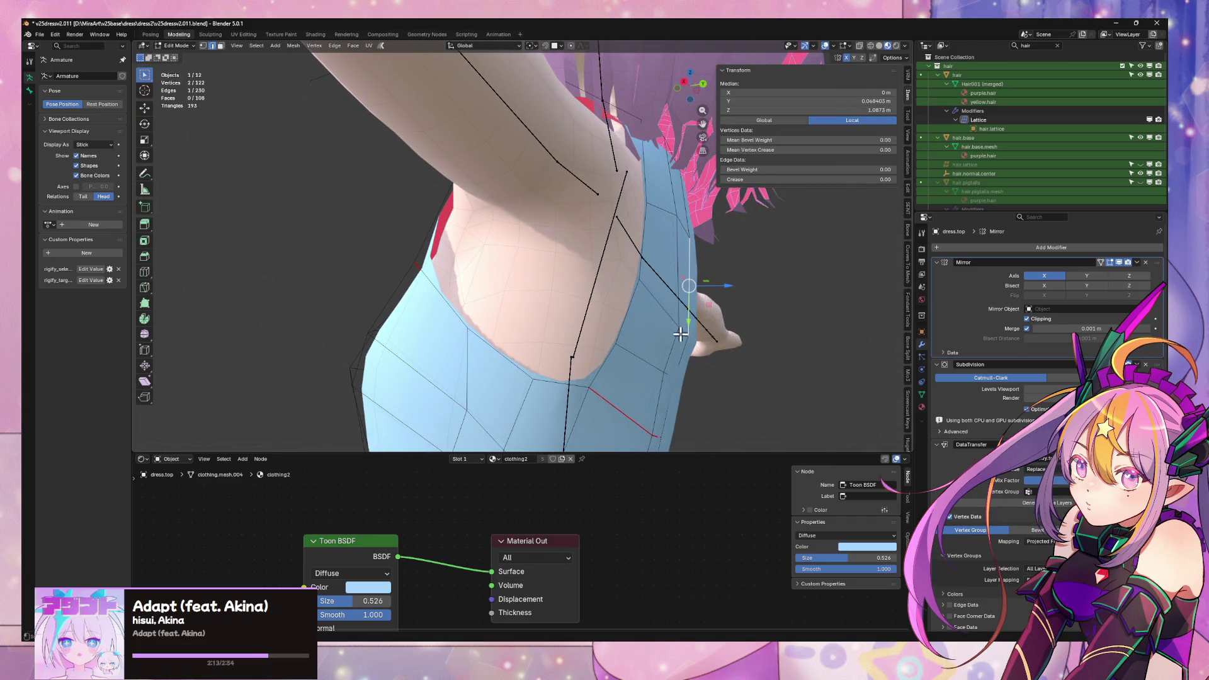
pyautogui.hotkey('shift', 'v')
pyautogui.click(725, 341)
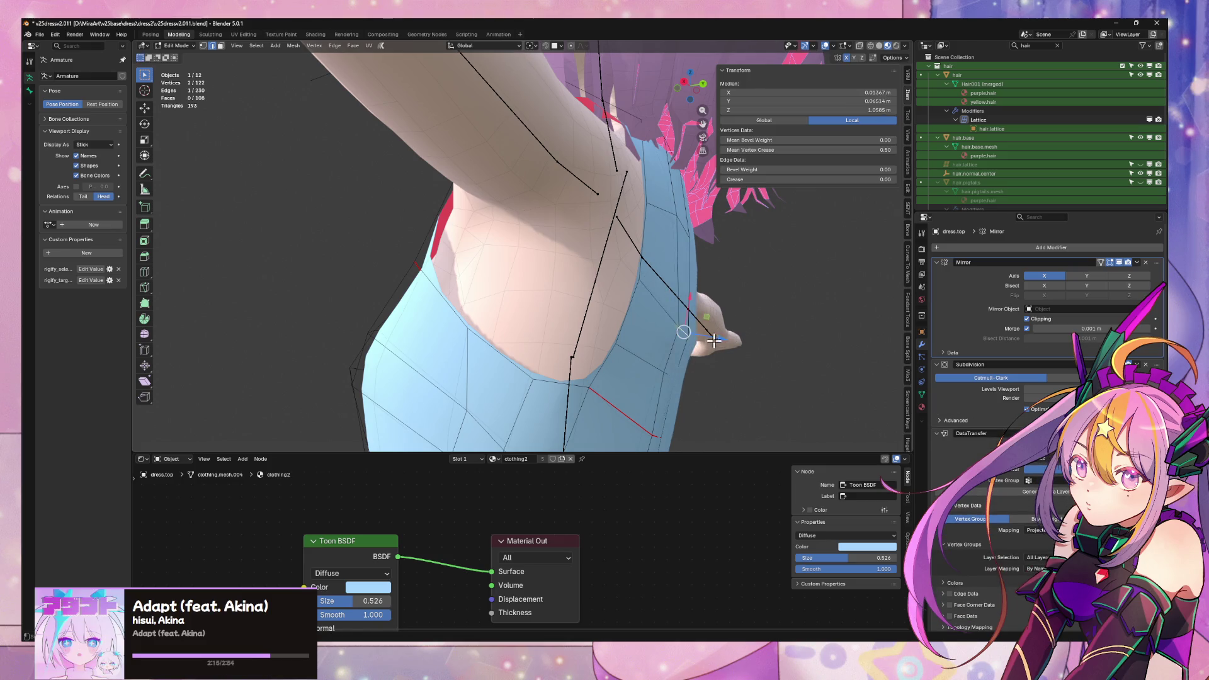
pyautogui.press('g')
pyautogui.press('z')
pyautogui.press('z')
pyautogui.rightClick(706, 336)
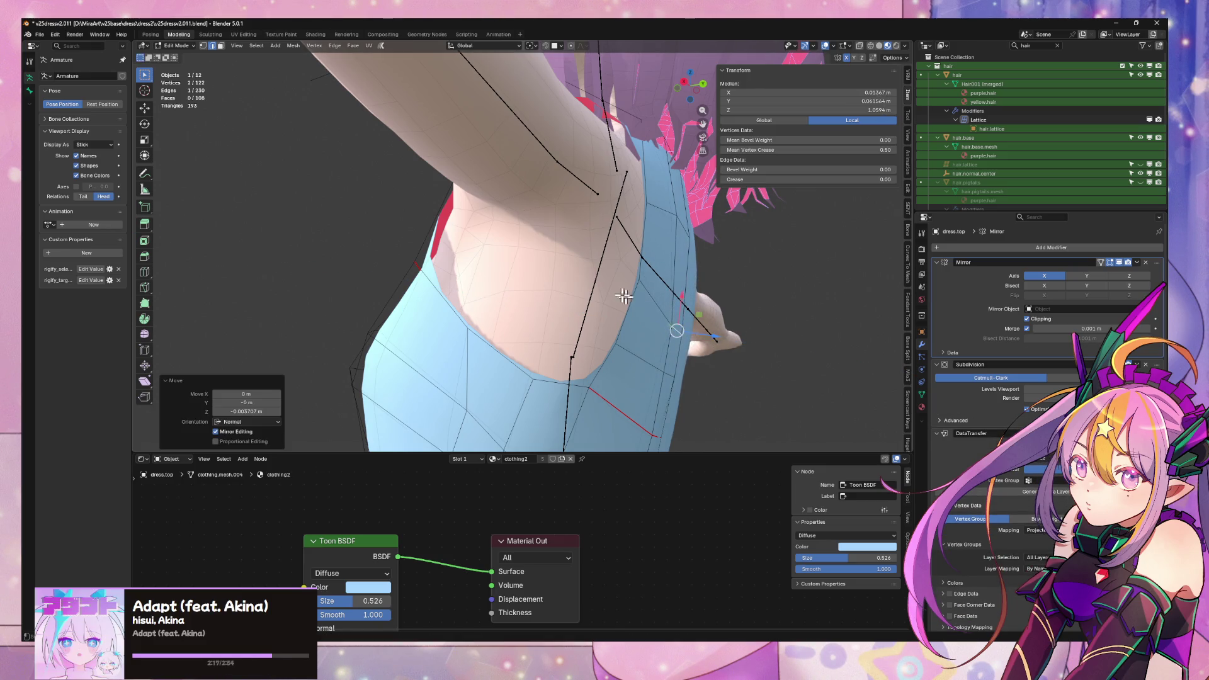
# - Slide a single armhole vertex along its edge, then shift it sideways along X
pyautogui.press('1')
pyautogui.click(634, 284)
pyautogui.hotkey('shift', 'v')
pyautogui.click(651, 307)
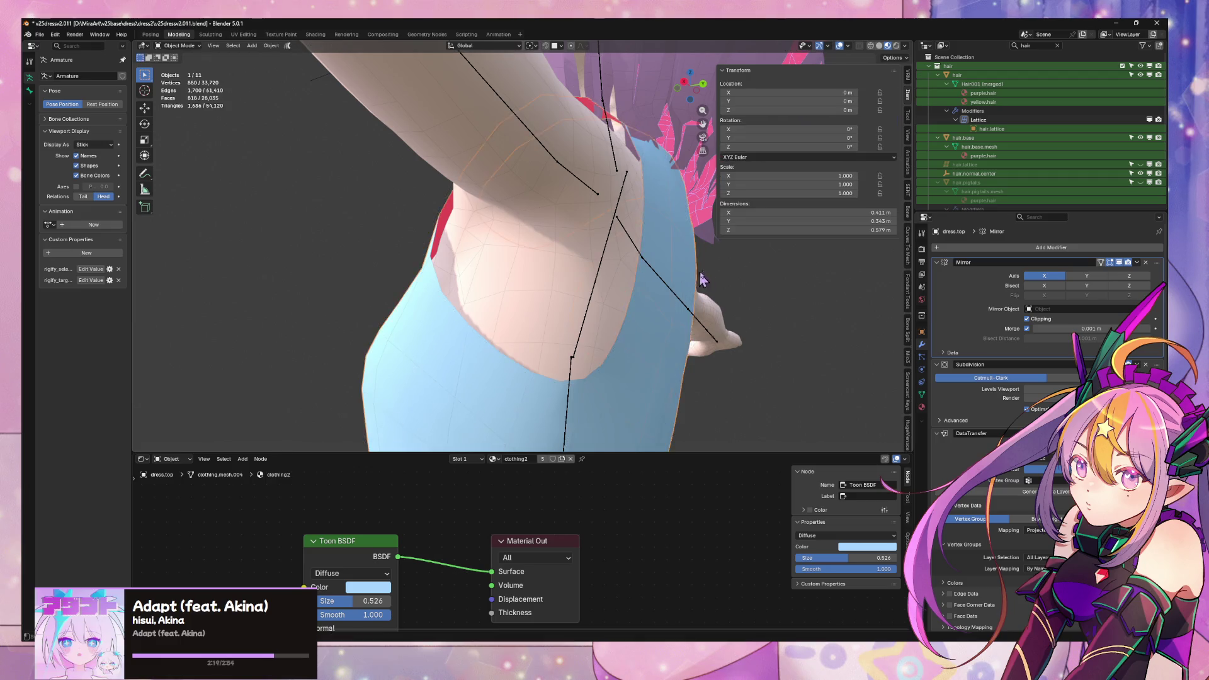
pyautogui.press('ctrl+KP_1')
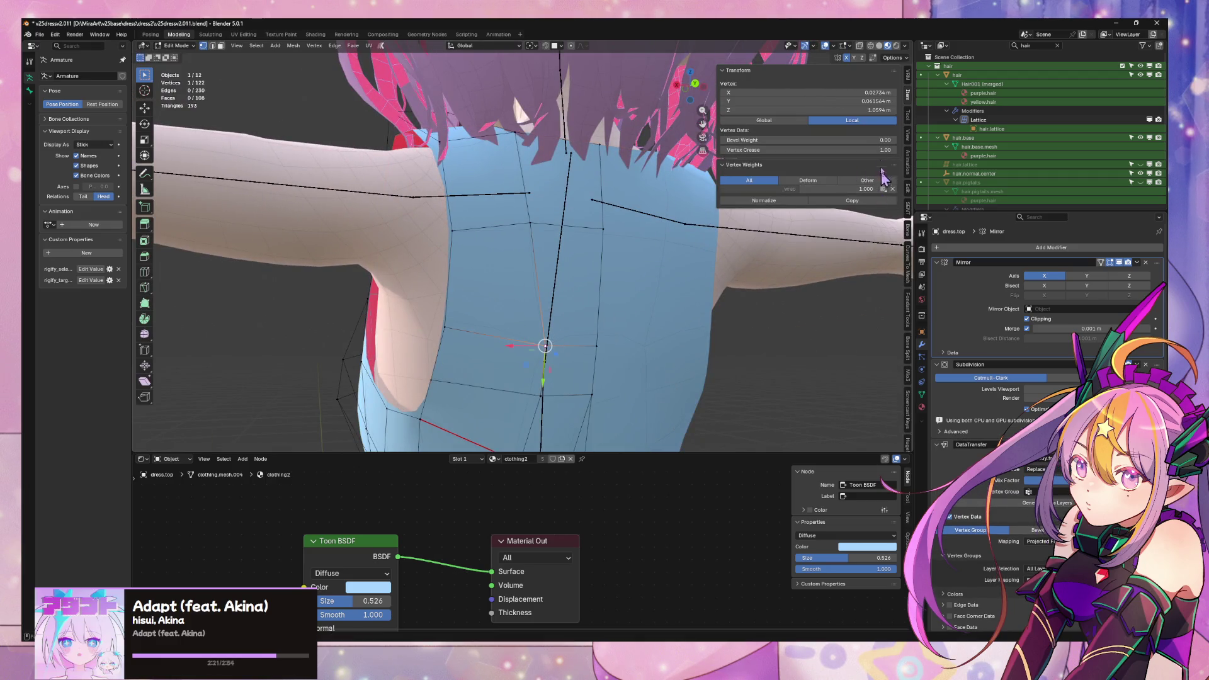
pyautogui.moveTo(837, 268); pyautogui.dragTo(743, 281, button='middle')
pyautogui.press('g')
pyautogui.press('x')
pyautogui.click(746, 288)
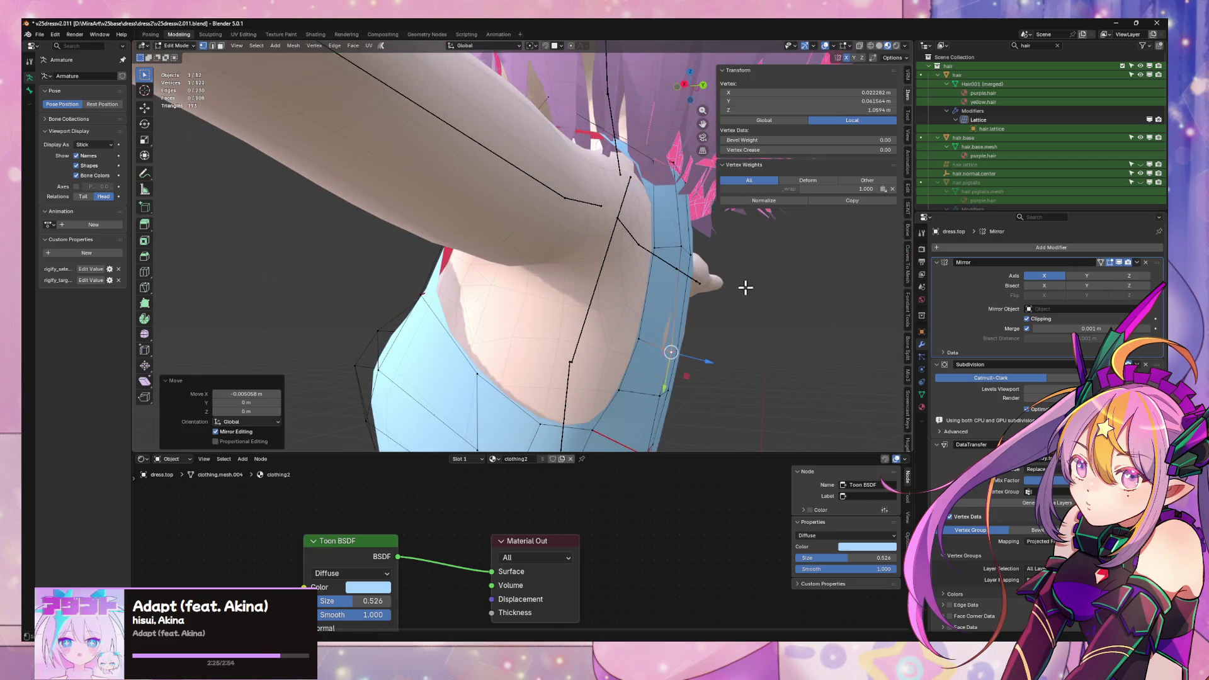
# - Slide another armhole vertex along the armhole edge
pyautogui.click(628, 336)
pyautogui.moveTo(628, 335)
pyautogui.mouseDown(button='middle')
pyautogui.moveTo(721, 319)
pyautogui.moveTo(686, 269)
pyautogui.mouseUp(button='middle')
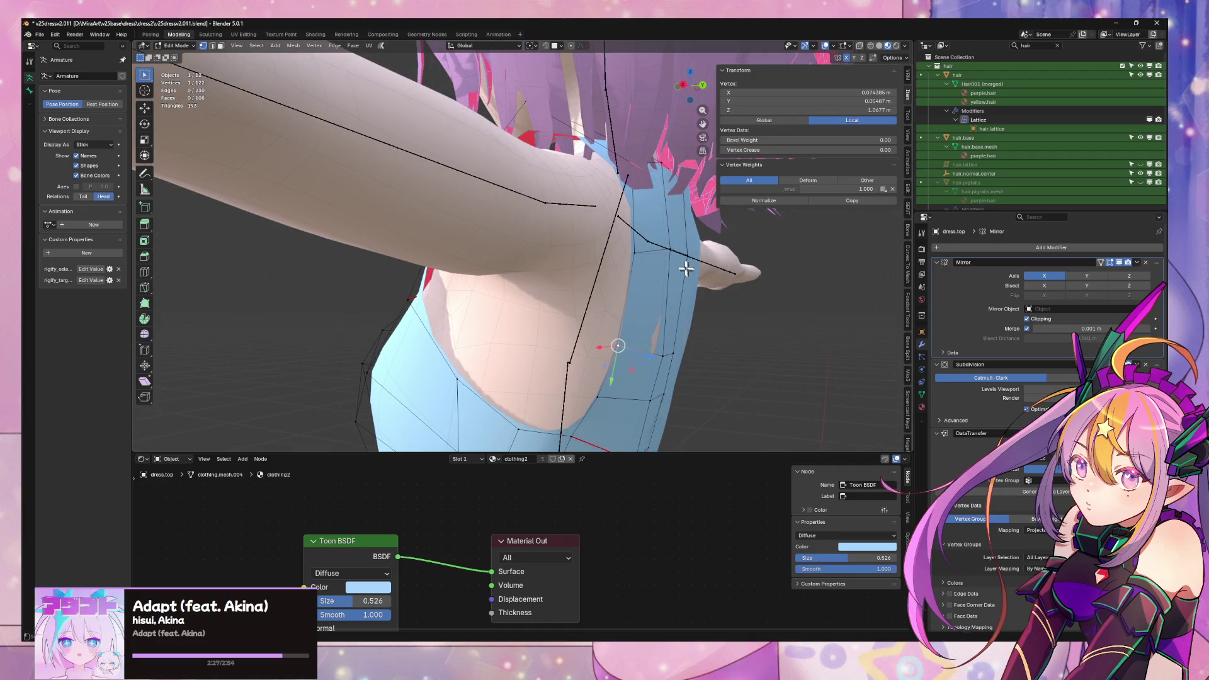
pyautogui.hotkey('shift', 'v')
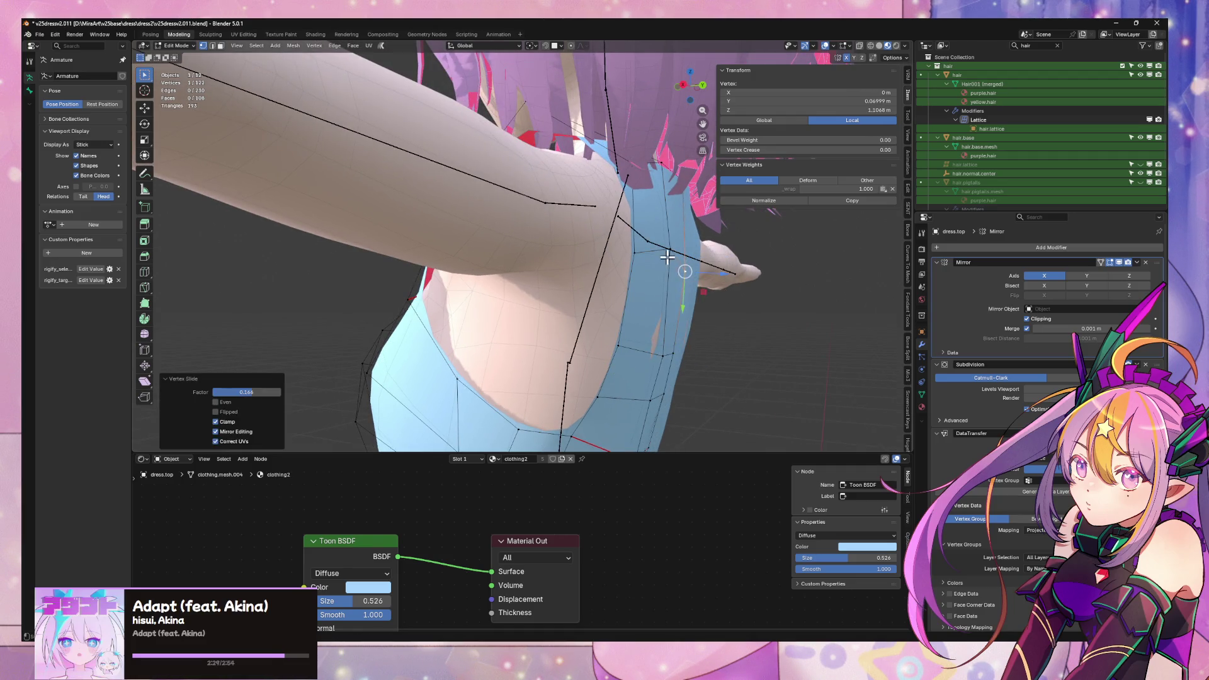
pyautogui.click(666, 277)
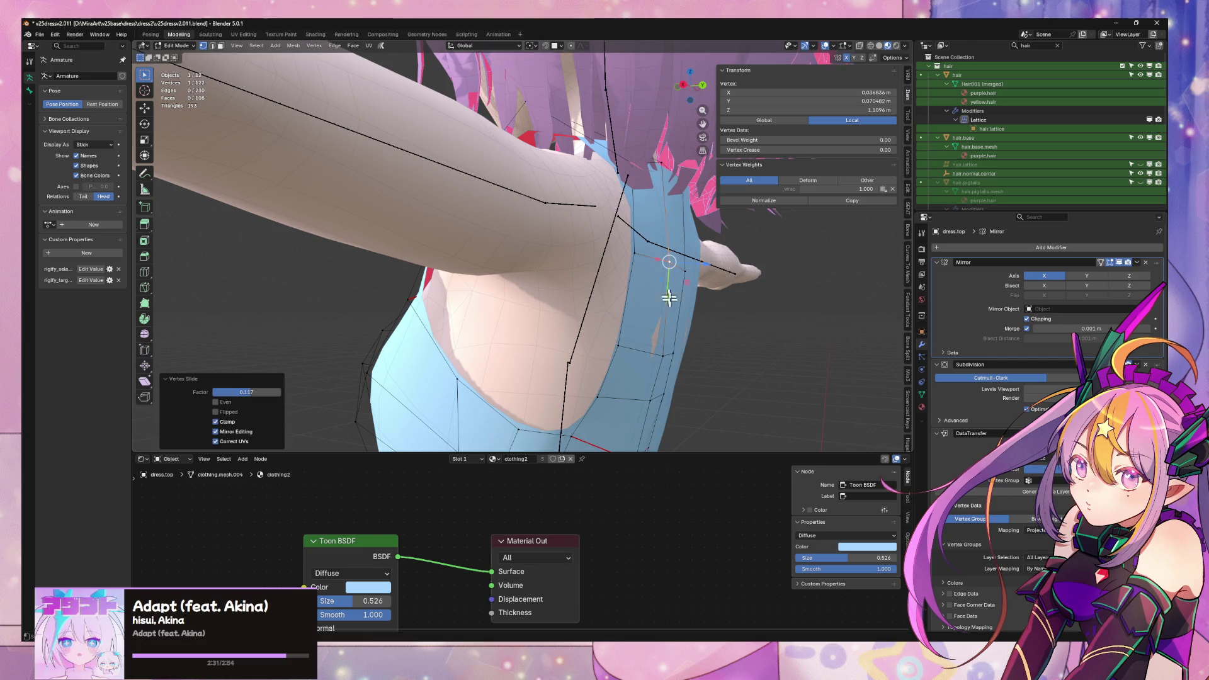
# - Move two armhole vertices together front-to-back along Y
pyautogui.click(668, 355)
pyautogui.moveTo(667, 356)
pyautogui.mouseDown(button='middle')
pyautogui.moveTo(657, 319)
pyautogui.moveTo(661, 351)
pyautogui.mouseUp(button='middle')
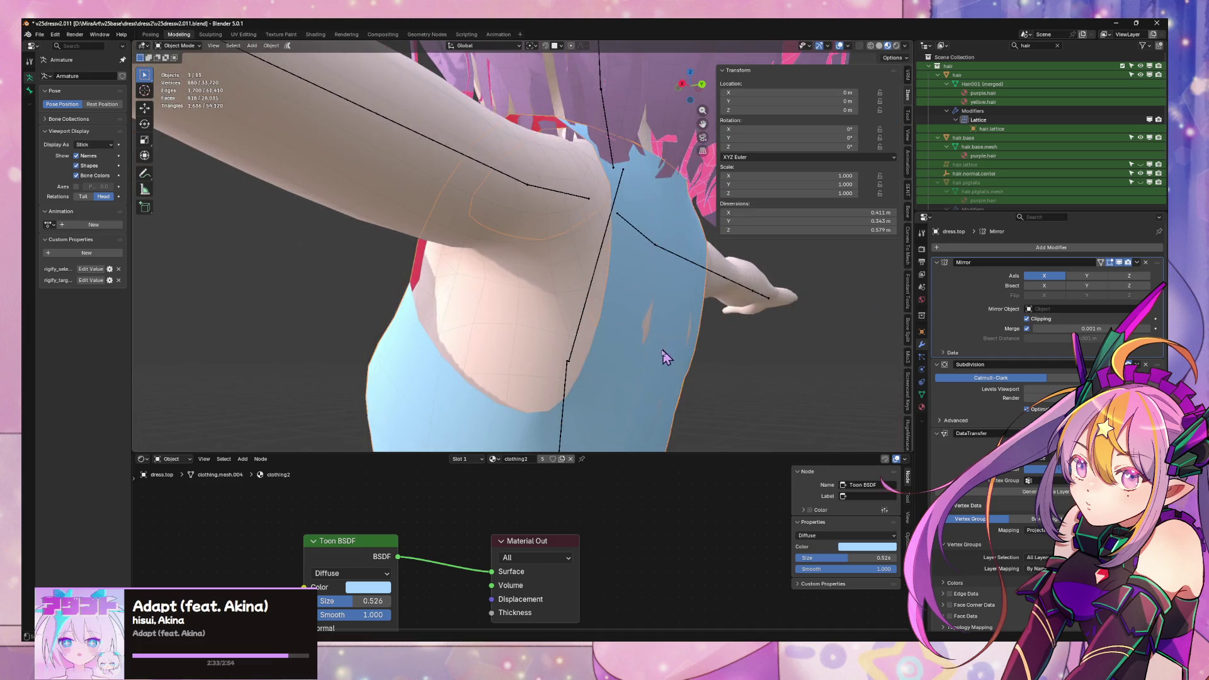
pyautogui.click(657, 346)
pyautogui.keyDown('shift'); pyautogui.click(672, 344); pyautogui.keyUp('shift')
pyautogui.press('g')
pyautogui.press('x')
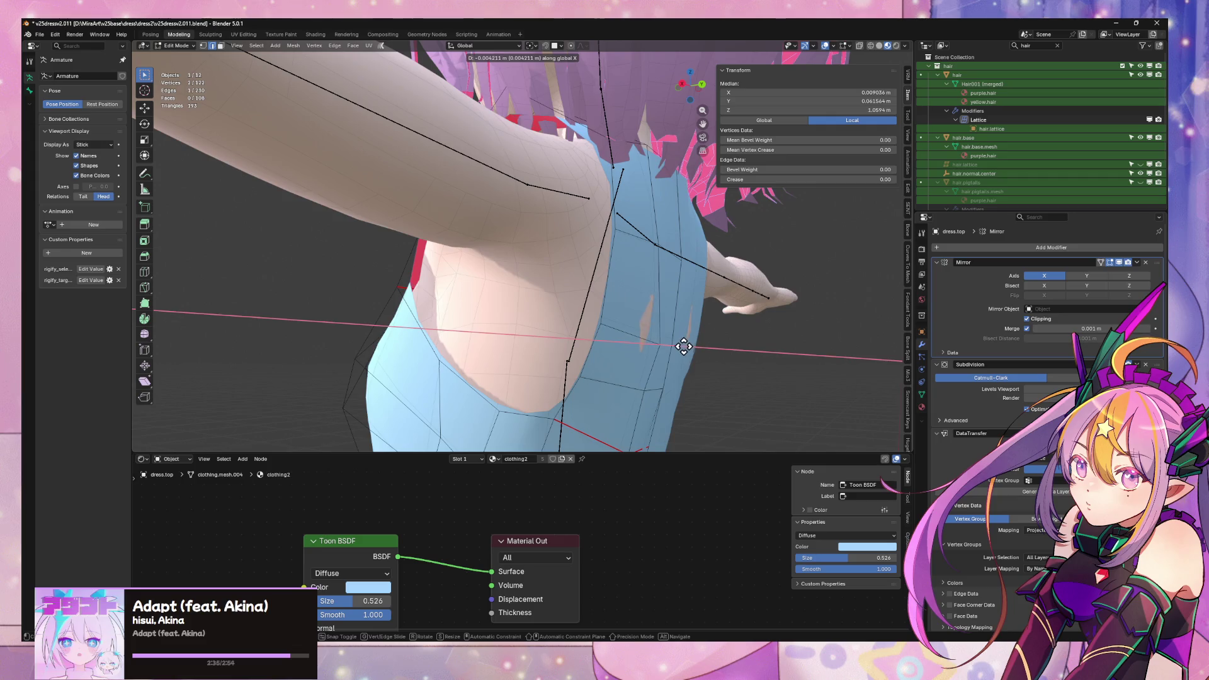
pyautogui.press('y')
pyautogui.click(684, 346)
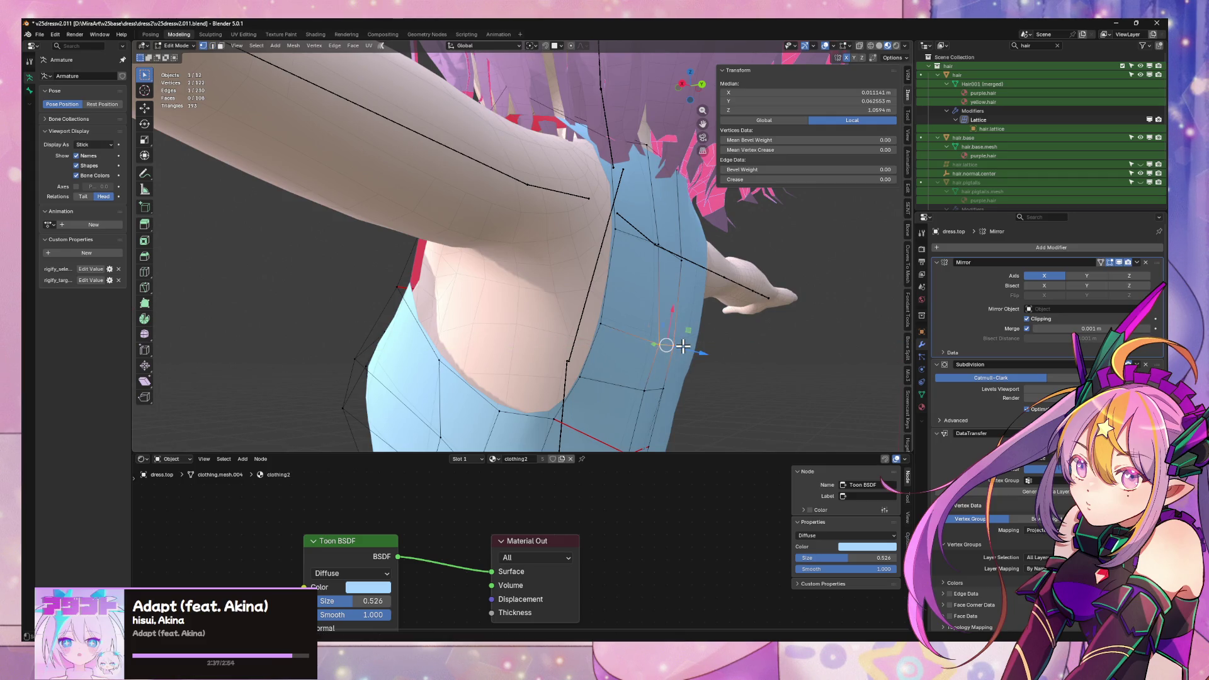
# - Nudge one armhole vertex front-to-back along Y
pyautogui.press('g')
pyautogui.press('x')
pyautogui.press('Escape')
pyautogui.click(684, 346)
pyautogui.press('g')
pyautogui.press('x')
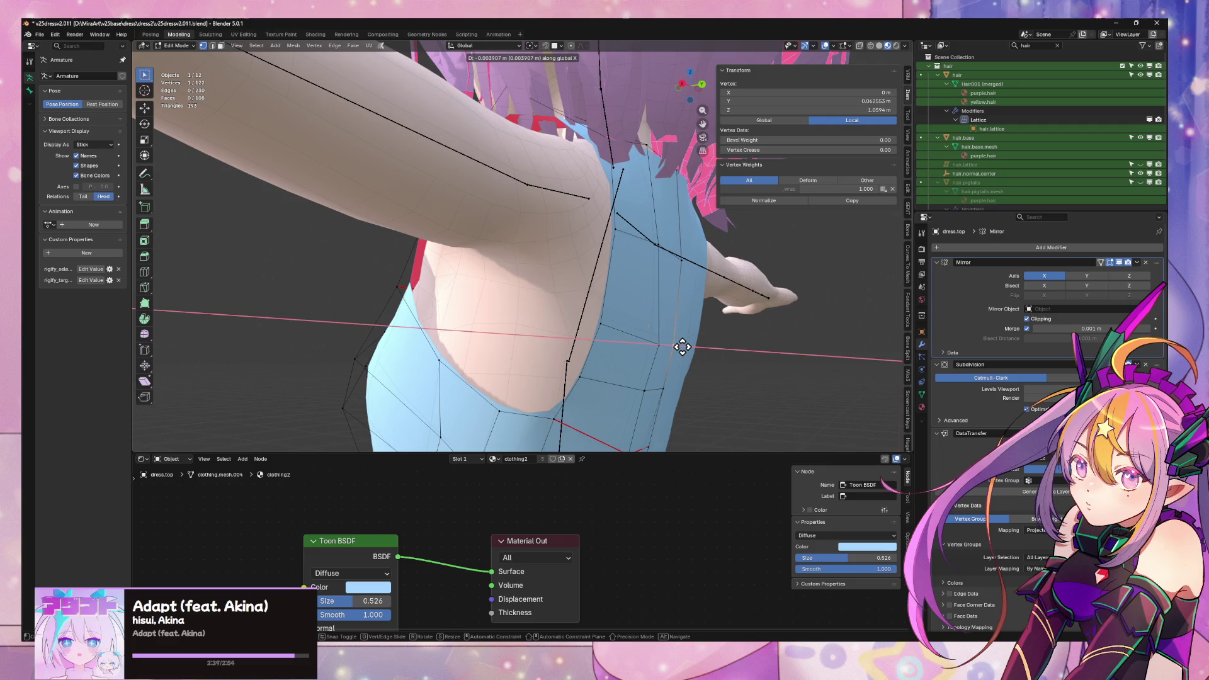
pyautogui.press('y')
pyautogui.click(683, 347)
# - Preview the dress from the front and a low neck-and-shoulder angle
pyautogui.press('Tab')
pyautogui.press('KP_1')
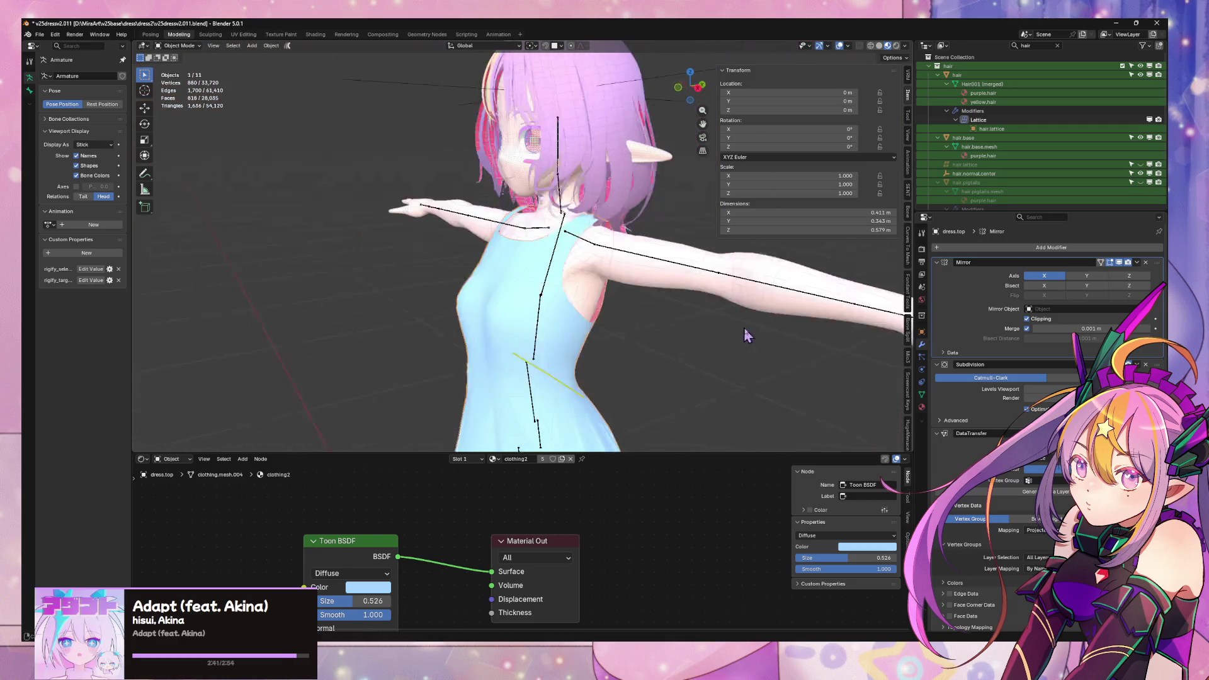
pyautogui.scroll(4, 656, 300)
pyautogui.press('KP_1')
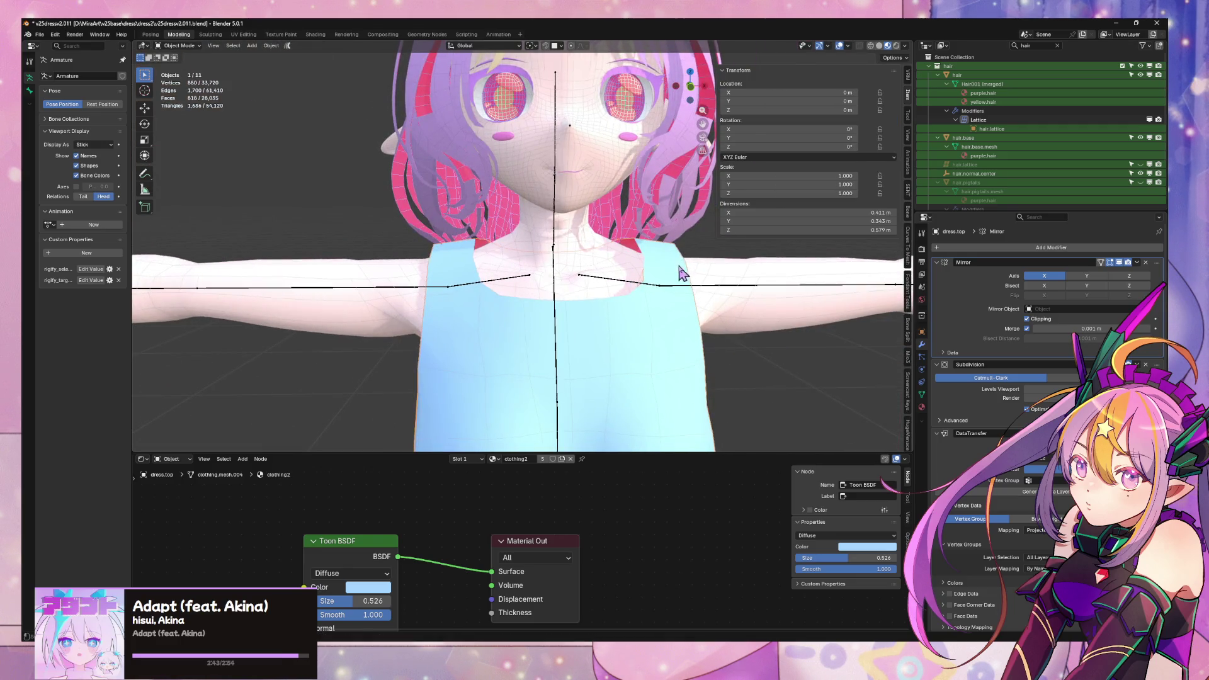
pyautogui.moveTo(678, 251)
pyautogui.mouseDown(button='middle')
pyautogui.moveTo(626, 284)
pyautogui.moveTo(495, 264)
pyautogui.moveTo(705, 223)
pyautogui.moveTo(689, 270)
pyautogui.moveTo(620, 258)
pyautogui.moveTo(545, 326)
pyautogui.moveTo(602, 315)
pyautogui.moveTo(576, 318)
pyautogui.mouseUp(button='middle')
# - In Edit Mode, nudge the shoulder vertex front-to-back along Y twice
pyautogui.press('Tab')
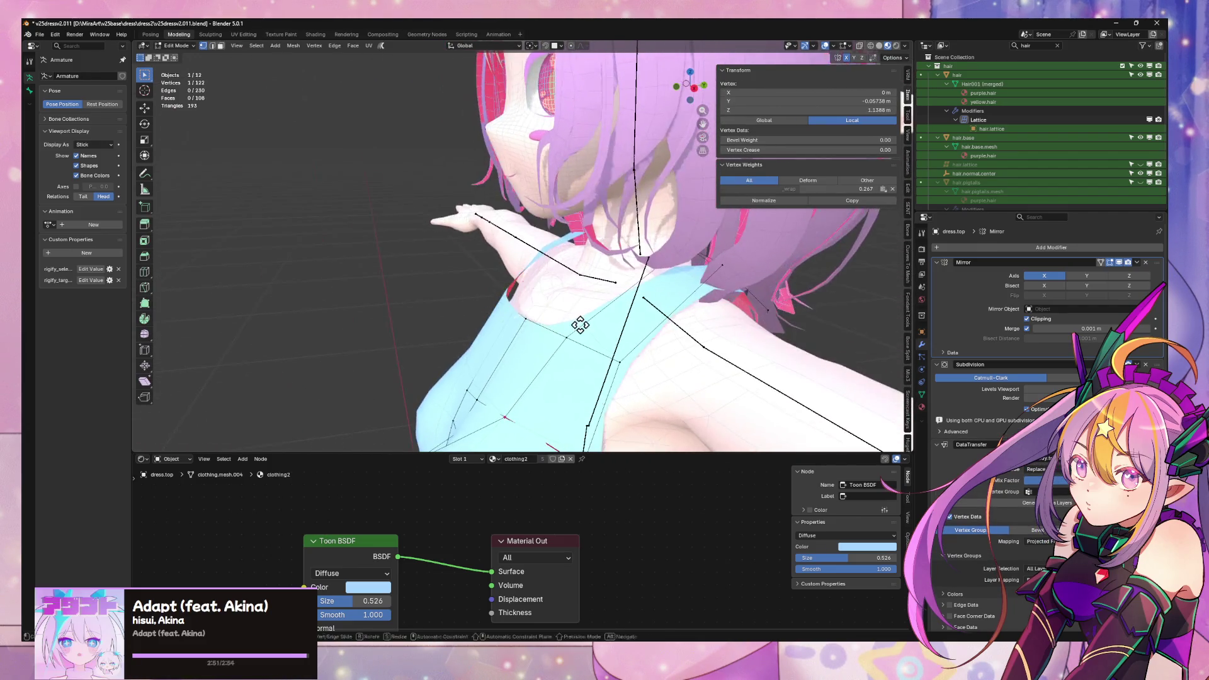
pyautogui.press('g')
pyautogui.press('y')
pyautogui.click(591, 322)
pyautogui.press('g')
pyautogui.press('y')
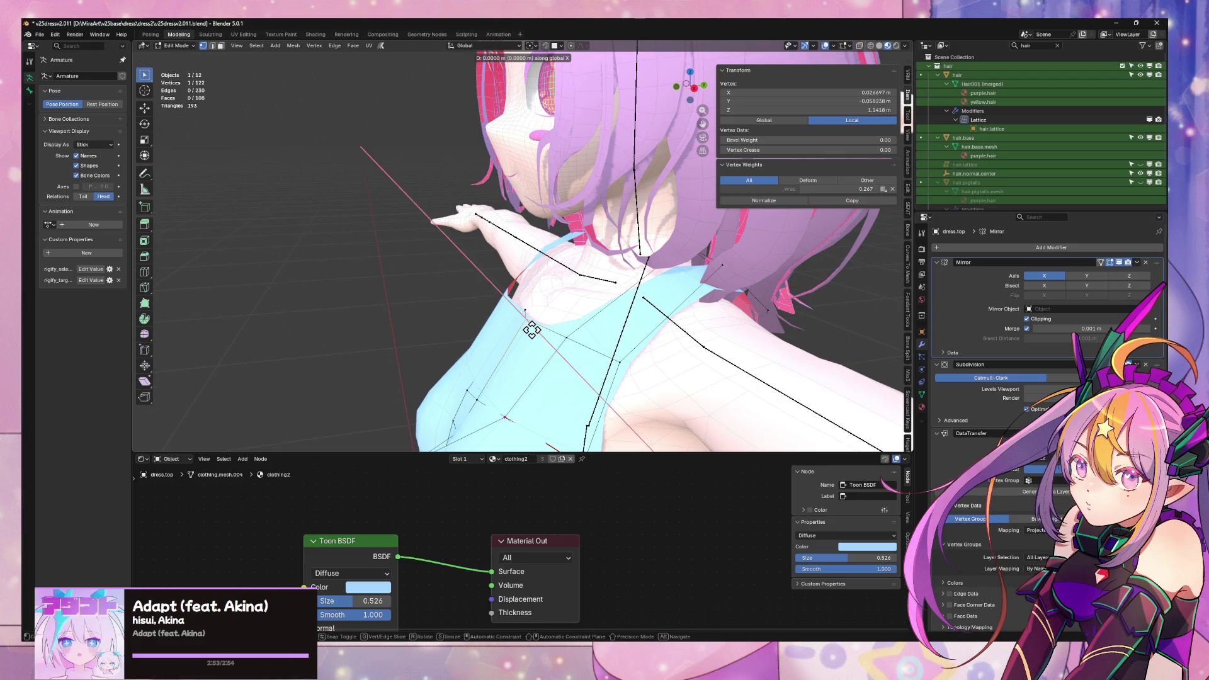
pyautogui.click(545, 327)
# - Back in Object Mode, check the dress from the front, then from the side under the shoulder
pyautogui.press('Tab')
pyautogui.press('KP_1')
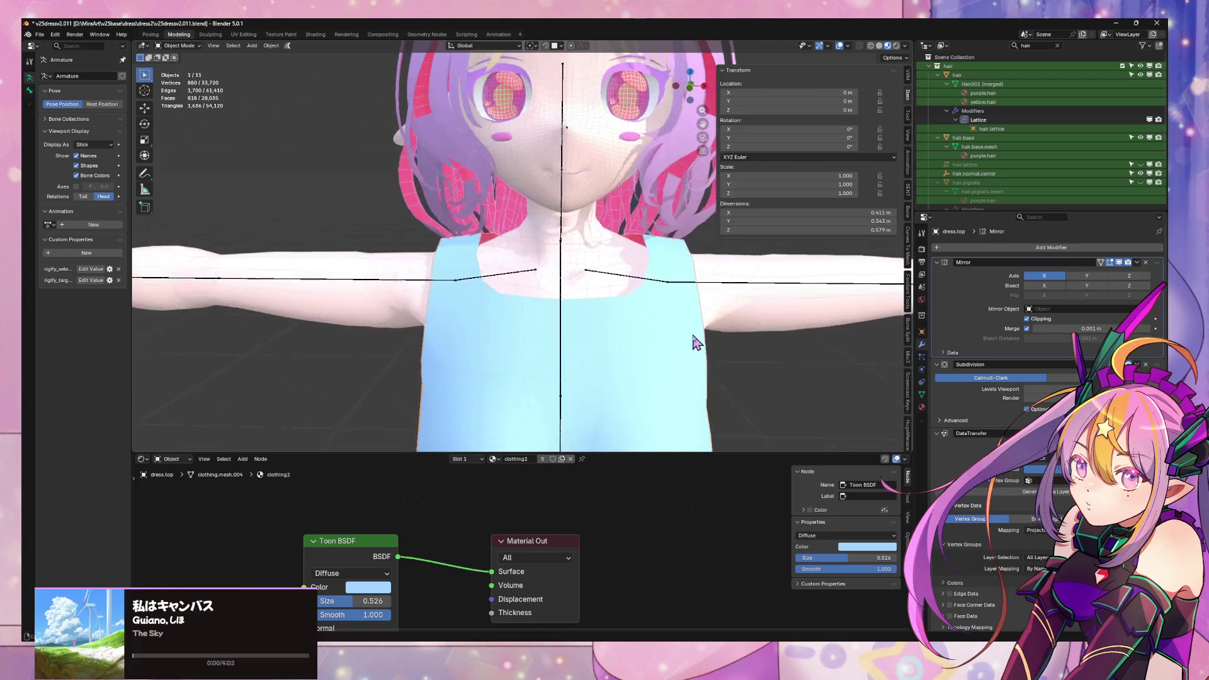
pyautogui.scroll(-5, 697, 340)
pyautogui.moveTo(743, 304)
pyautogui.mouseDown(button='middle')
pyautogui.moveTo(697, 306)
pyautogui.moveTo(646, 224)
pyautogui.moveTo(607, 256)
pyautogui.mouseUp(button='middle')
pyautogui.scroll(6, 696, 306)
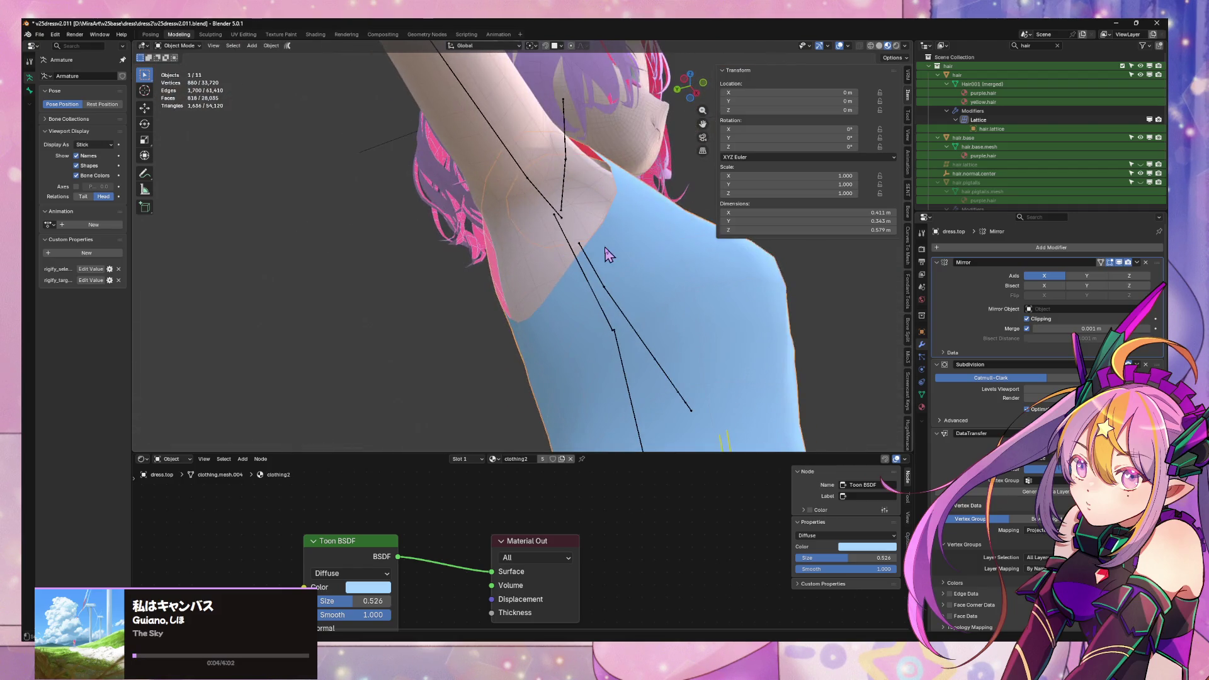
# - Slide an underarm vertex along its edge and shift it along Y
pyautogui.press('Tab')
pyautogui.scroll(3, 523, 276)
pyautogui.moveTo(523, 275)
pyautogui.mouseDown(button='middle')
pyautogui.moveTo(599, 271)
pyautogui.moveTo(621, 293)
pyautogui.moveTo(559, 284)
pyautogui.moveTo(532, 298)
pyautogui.mouseUp(button='middle')
pyautogui.click(599, 271)
pyautogui.click(548, 301)
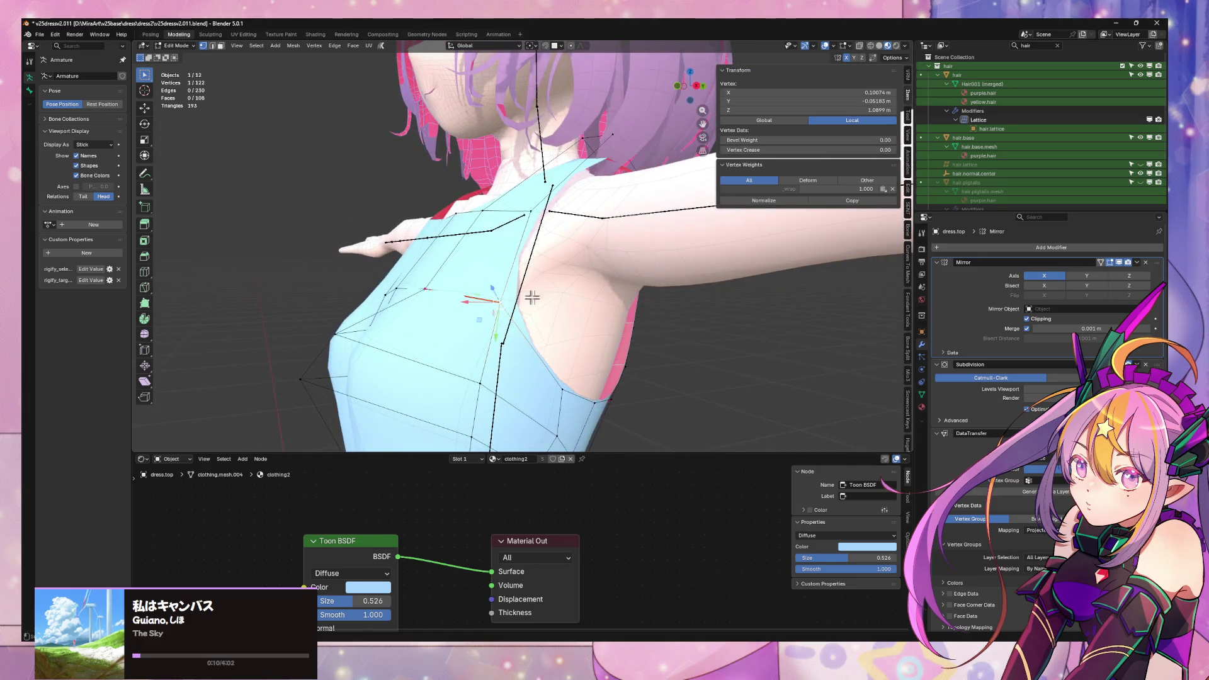
pyautogui.press('g')
pyautogui.press('y')
pyautogui.click(545, 295)
# - Slide a back armhole vertex along its edge on the upper back (factor 0.204)
pyautogui.press('Tab')
pyautogui.scroll(-8, 586, 298)
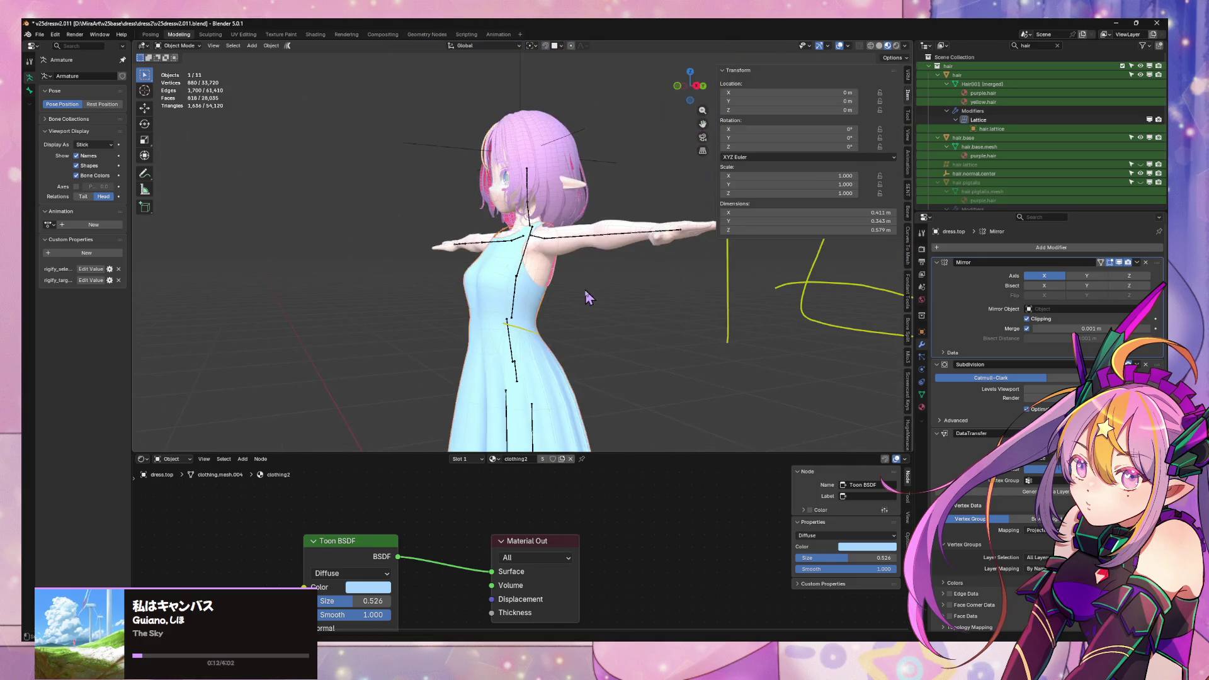
pyautogui.moveTo(591, 343)
pyautogui.mouseDown(button='middle')
pyautogui.moveTo(541, 315)
pyautogui.moveTo(454, 310)
pyautogui.moveTo(451, 281)
pyautogui.moveTo(414, 259)
pyautogui.mouseUp(button='middle')
pyautogui.scroll(5, 542, 315)
pyautogui.press('Tab')
pyautogui.moveTo(346, 278); pyautogui.dragTo(350, 270, button='middle')
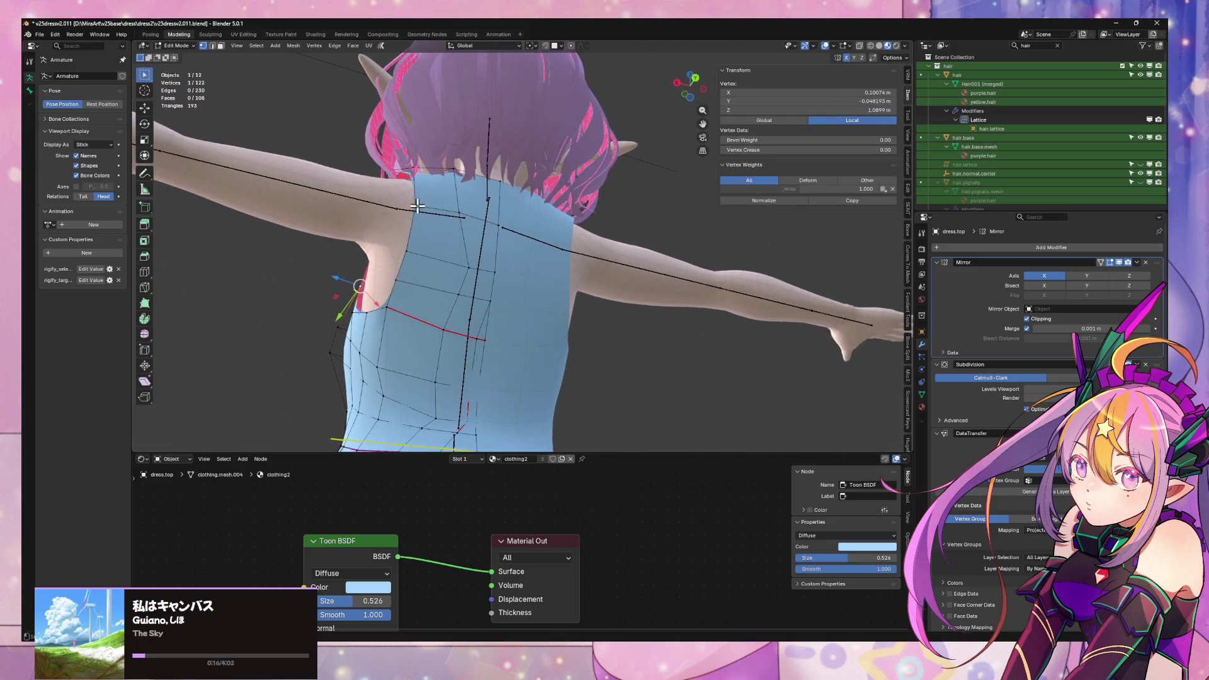
pyautogui.hotkey('shift', 'v')
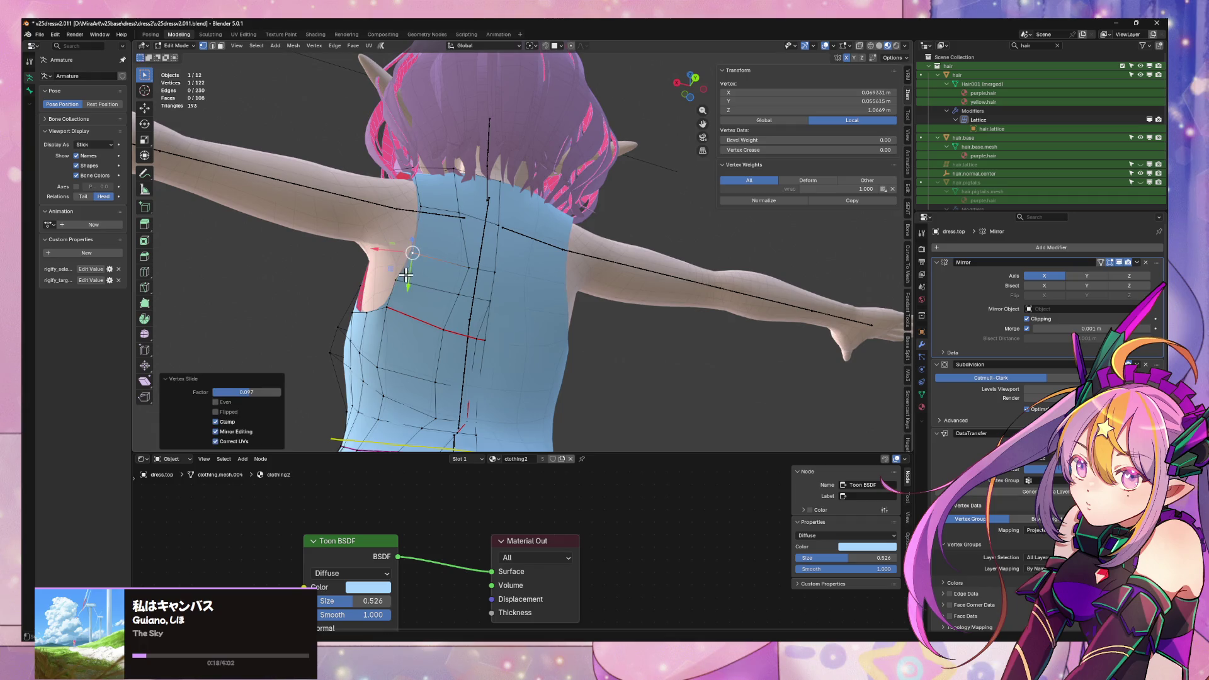
pyautogui.click(405, 277)
# - In face select mode, select a shoulder face and check it from below and the front
pyautogui.moveTo(410, 281)
pyautogui.mouseDown(button='middle')
pyautogui.moveTo(478, 296)
pyautogui.moveTo(526, 319)
pyautogui.moveTo(516, 341)
pyautogui.moveTo(611, 370)
pyautogui.mouseUp(button='middle')
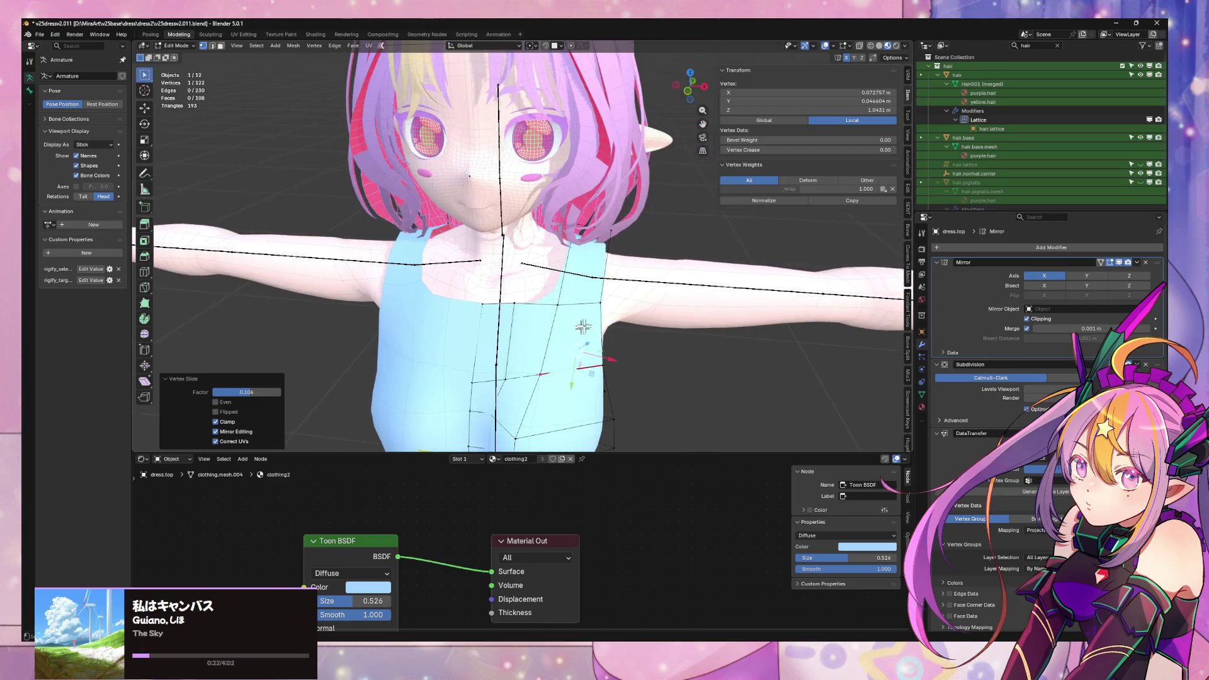
pyautogui.scroll(4, 597, 283)
pyautogui.press('3')
pyautogui.click(636, 233)
pyautogui.moveTo(636, 232)
pyautogui.mouseDown(button='middle')
pyautogui.moveTo(572, 271)
pyautogui.moveTo(428, 201)
pyautogui.mouseUp(button='middle')
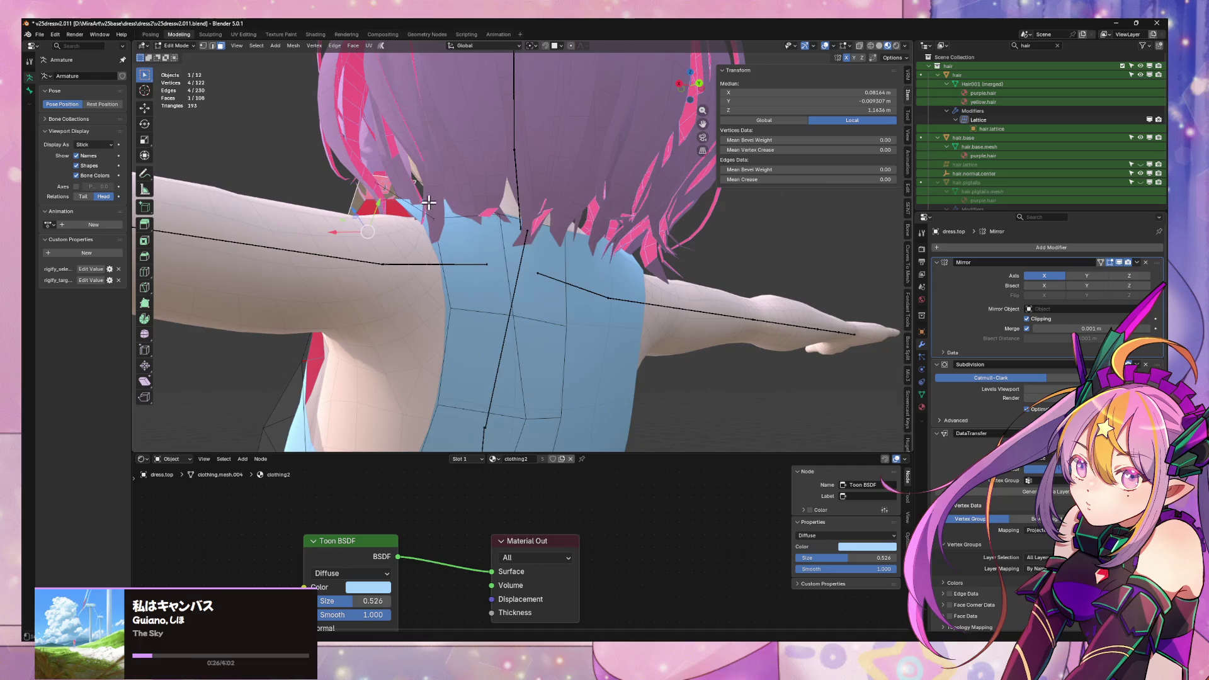
pyautogui.moveTo(498, 340)
pyautogui.mouseDown(button='middle')
pyautogui.moveTo(624, 369)
pyautogui.moveTo(588, 365)
pyautogui.mouseUp(button='middle')
# - Inspect the shoulder face with the dress alone in local view, then restore the whole character
pyautogui.press('KP_Divide')
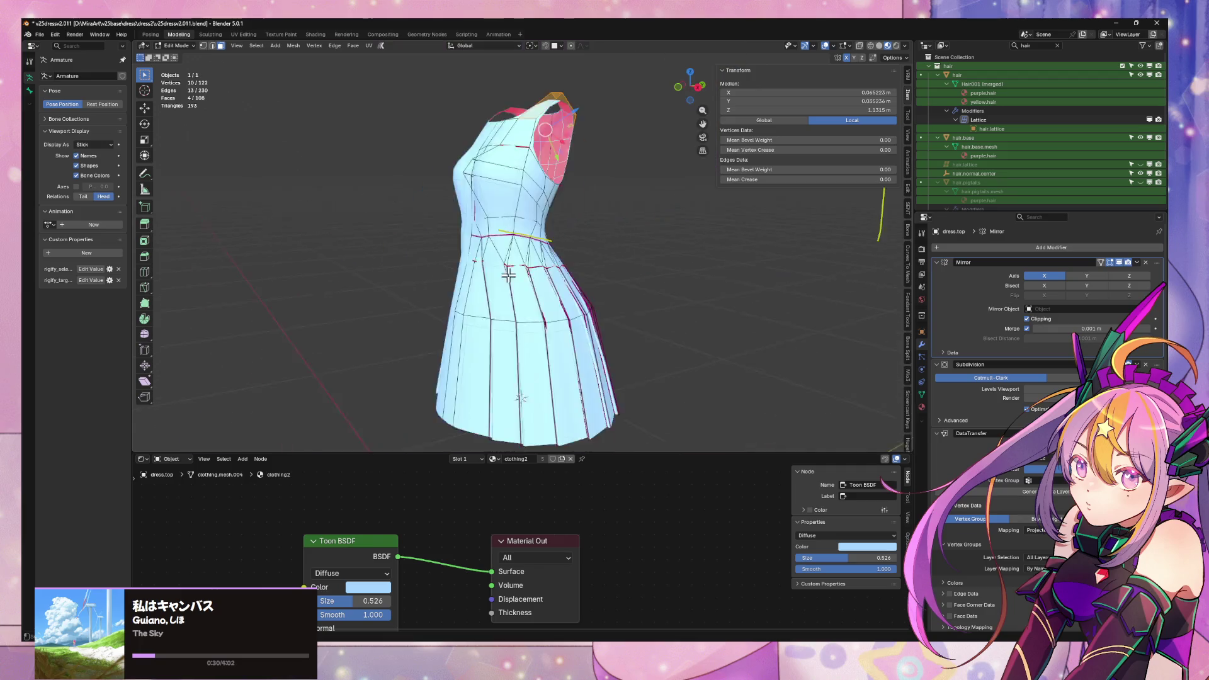
pyautogui.moveTo(489, 279)
pyautogui.mouseDown(button='middle')
pyautogui.moveTo(548, 335)
pyautogui.moveTo(614, 343)
pyautogui.moveTo(576, 375)
pyautogui.mouseUp(button='middle')
pyautogui.scroll(5, 547, 335)
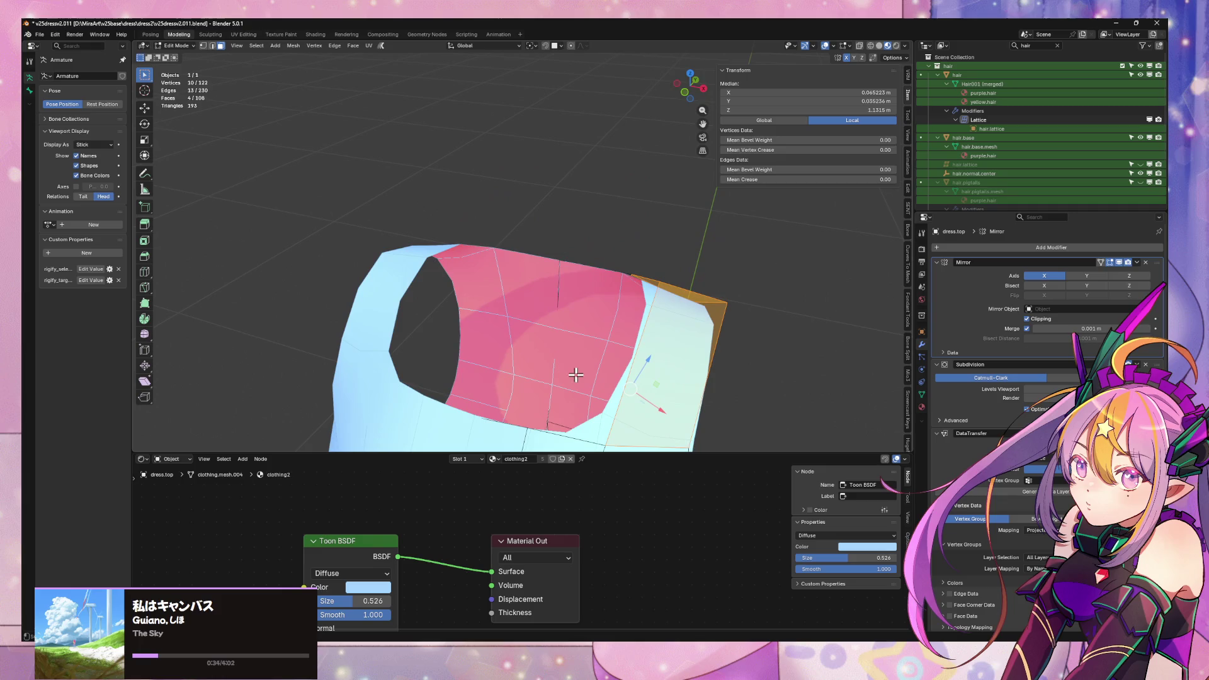
pyautogui.press('KP_Divide')
pyautogui.moveTo(540, 337)
pyautogui.mouseDown(button='middle')
pyautogui.moveTo(548, 322)
pyautogui.moveTo(575, 321)
pyautogui.mouseUp(button='middle')
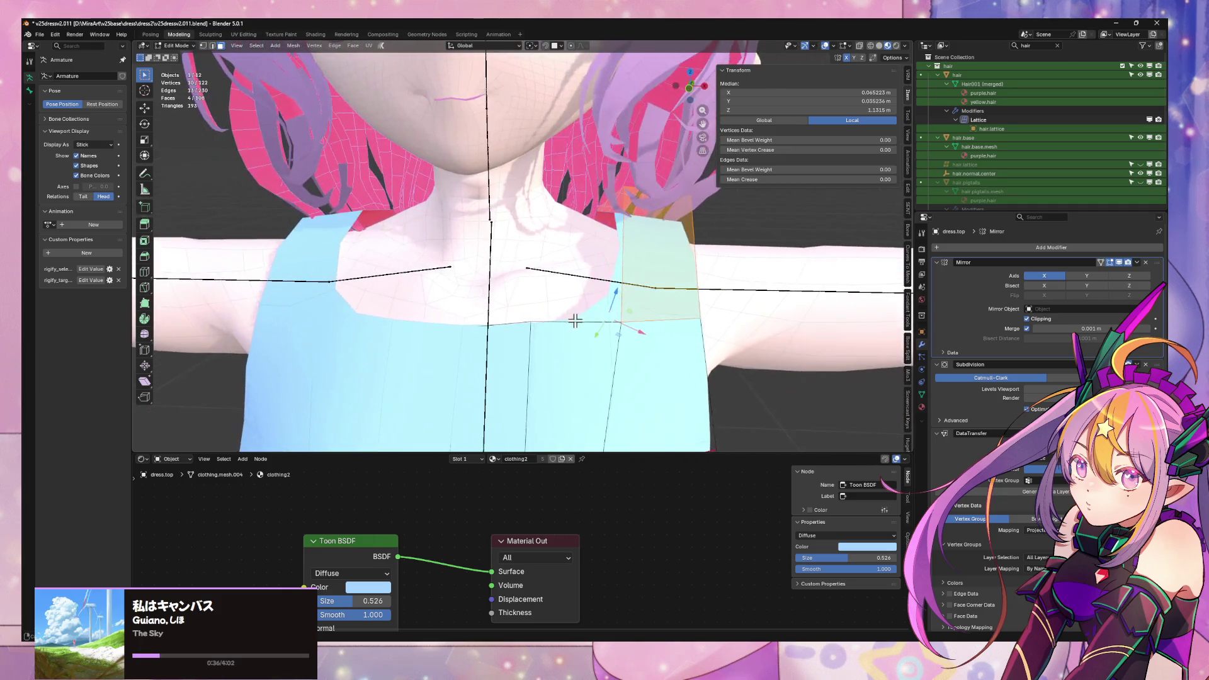
# - Adjust the front collar vertices, sliding one upward along its edge (factor 0.220)
pyautogui.press('1')
pyautogui.click(488, 323)
pyautogui.press('g')
pyautogui.press('z')
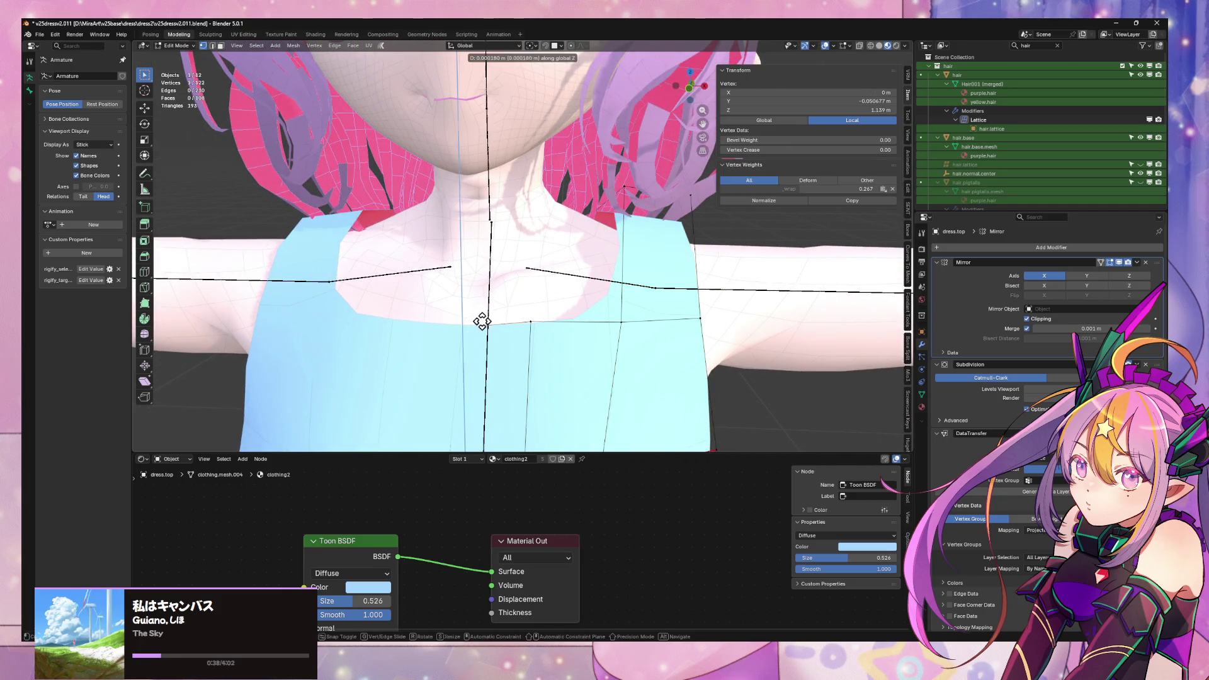
pyautogui.press('Escape')
pyautogui.click(624, 322)
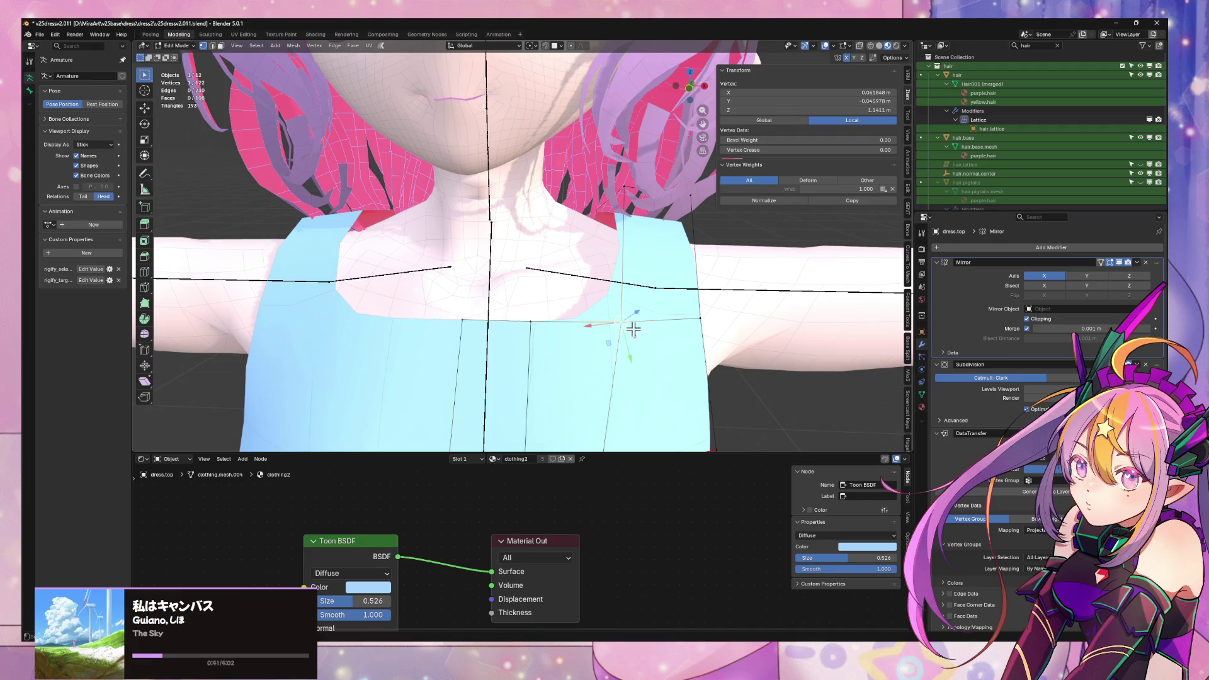
pyautogui.press('g')
pyautogui.press('g')
pyautogui.click(627, 295)
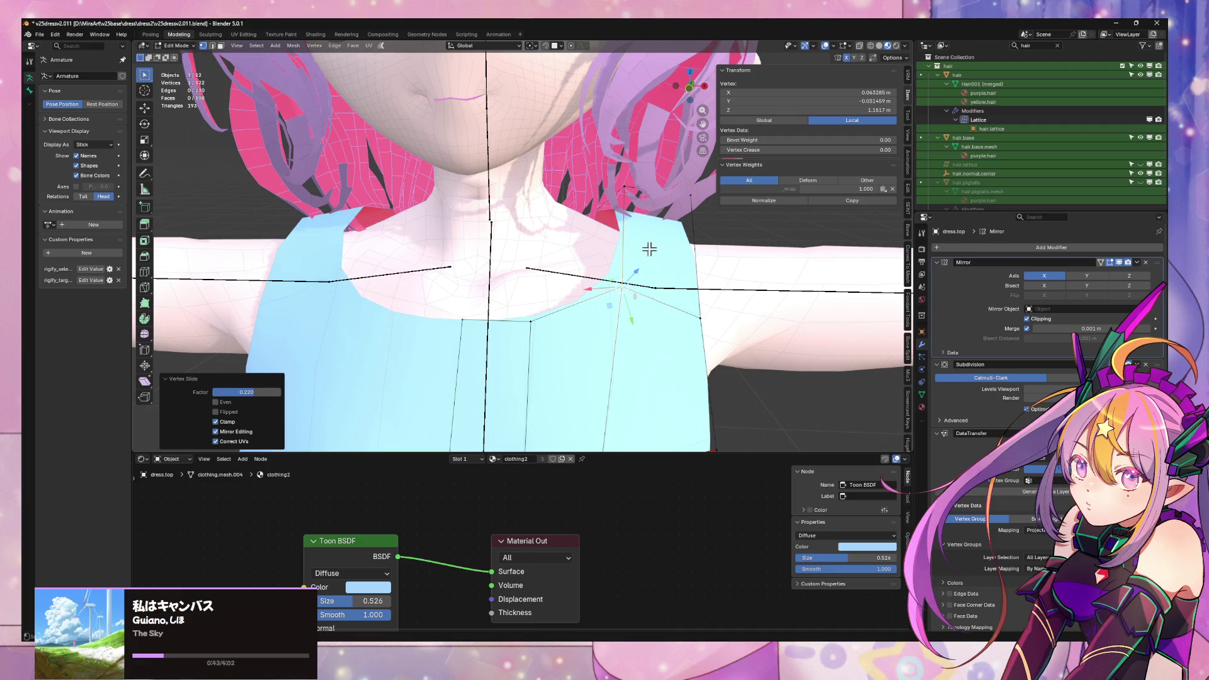
# - Shift a shoulder-strap edge −0.007444 m along X and return to Object Mode
pyautogui.moveTo(650, 249); pyautogui.dragTo(617, 208, button='middle')
pyautogui.press('2')
pyautogui.click(613, 204)
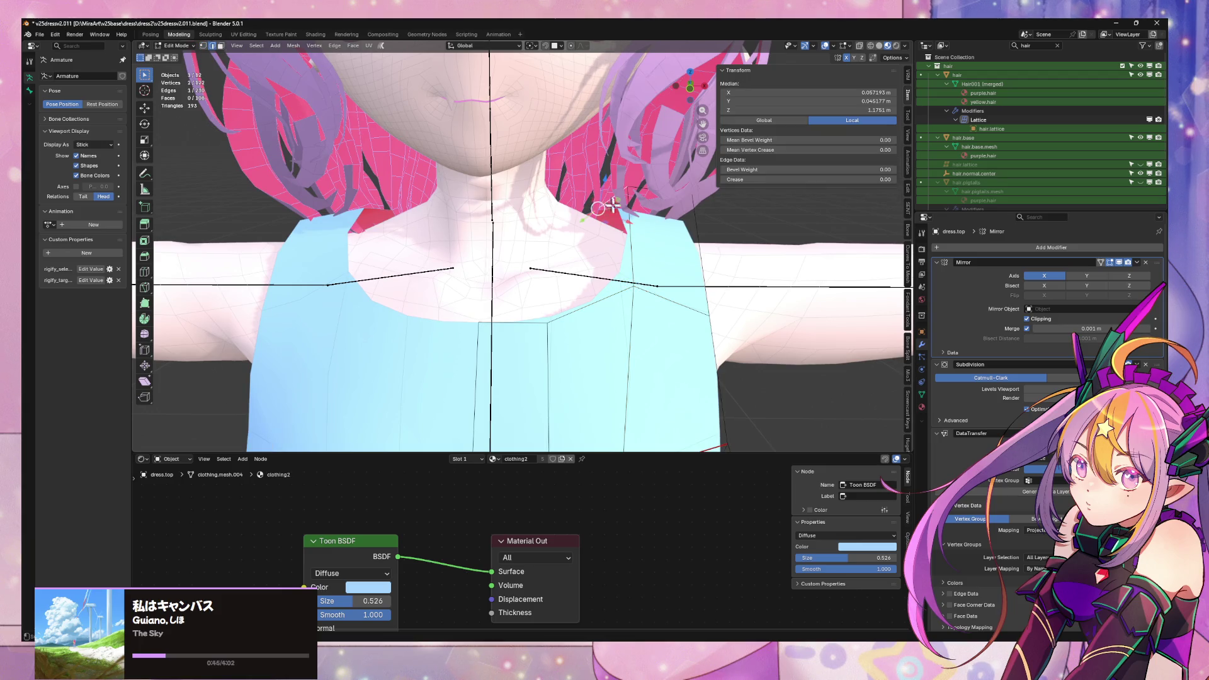
pyautogui.press('g')
pyautogui.press('x')
pyautogui.click(629, 237)
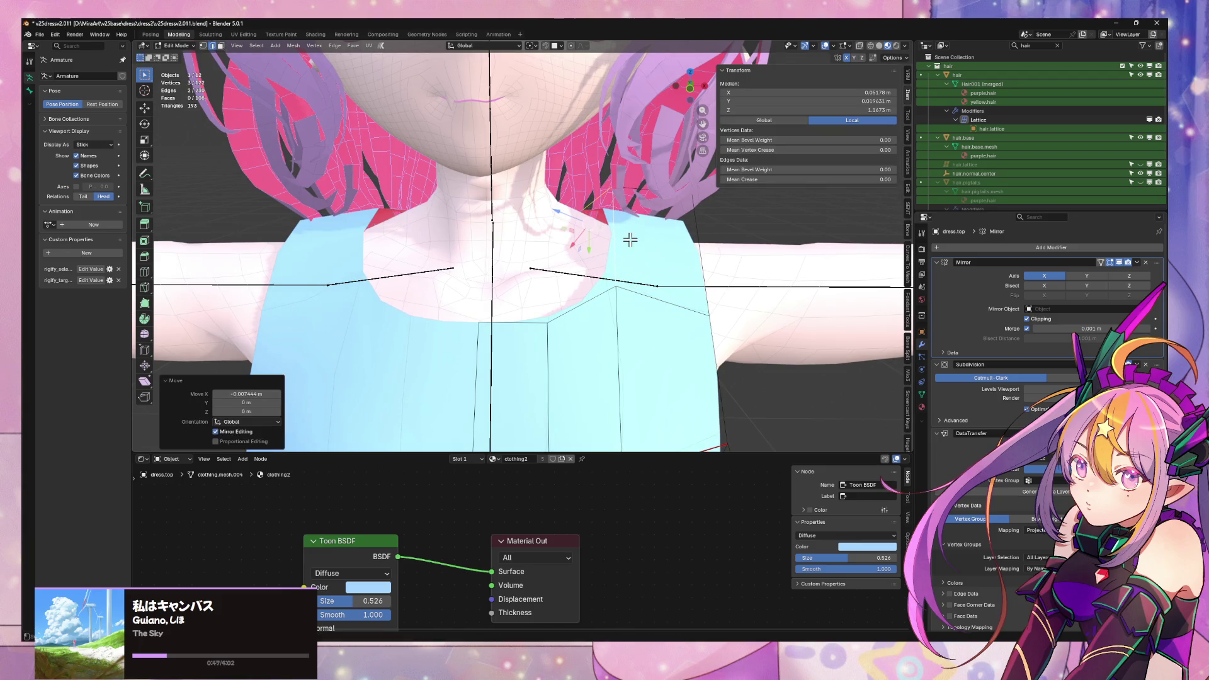
pyautogui.moveTo(629, 238)
pyautogui.mouseDown(button='middle')
pyautogui.moveTo(680, 249)
pyautogui.moveTo(655, 184)
pyautogui.mouseUp(button='middle')
pyautogui.click(655, 184)
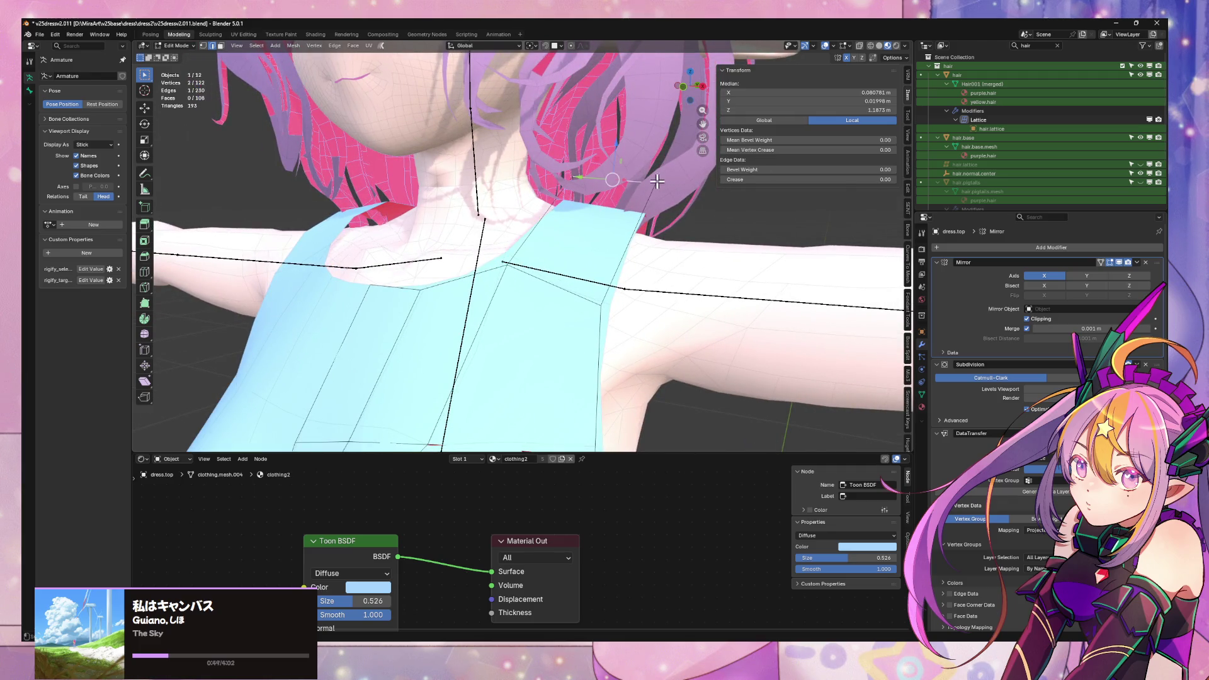
pyautogui.press('Tab')
# - Frame the upper body and select the dress top from a three-quarter view
pyautogui.press('KP_Decimal')
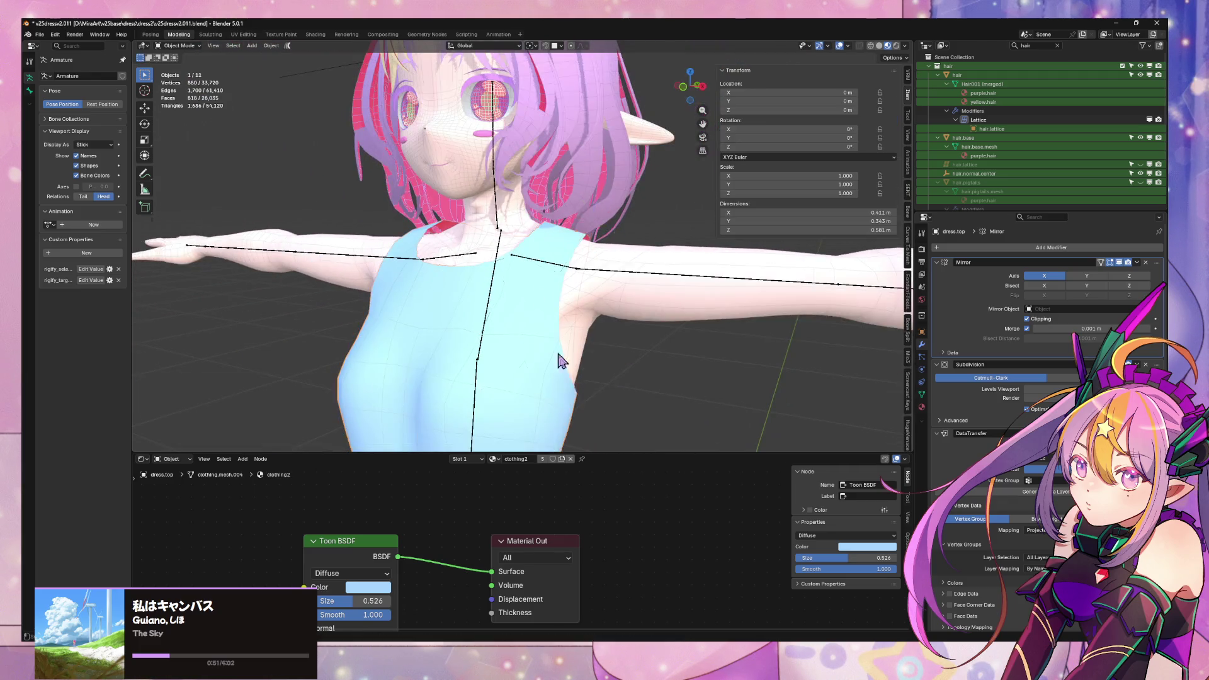
pyautogui.scroll(-3, 664, 415)
pyautogui.click(664, 414)
pyautogui.moveTo(664, 414)
pyautogui.mouseDown(button='middle')
pyautogui.moveTo(638, 398)
pyautogui.moveTo(683, 399)
pyautogui.moveTo(706, 363)
pyautogui.mouseUp(button='middle')
pyautogui.scroll(4, 706, 363)
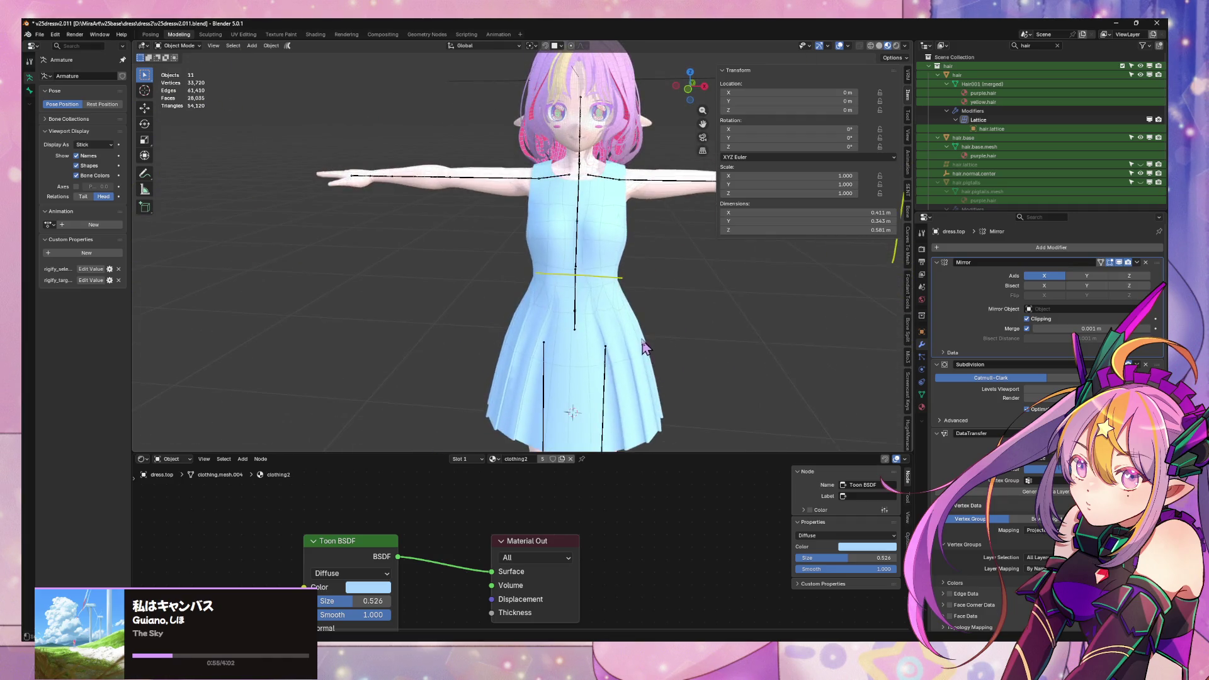
pyautogui.scroll(3, 645, 347)
pyautogui.moveTo(569, 358)
pyautogui.mouseDown(button='middle')
pyautogui.moveTo(559, 309)
pyautogui.moveTo(534, 313)
pyautogui.moveTo(670, 330)
pyautogui.moveTo(409, 317)
pyautogui.mouseUp(button='middle')
pyautogui.click(560, 309)
# - Move a bodice side edge −0.003842 m inward along X, then exit Edit Mode
pyautogui.press('Tab')
pyautogui.scroll(1, 559, 309)
pyautogui.press('2')
pyautogui.click(633, 318)
pyautogui.press('g')
pyautogui.press('x')
pyautogui.click(666, 327)
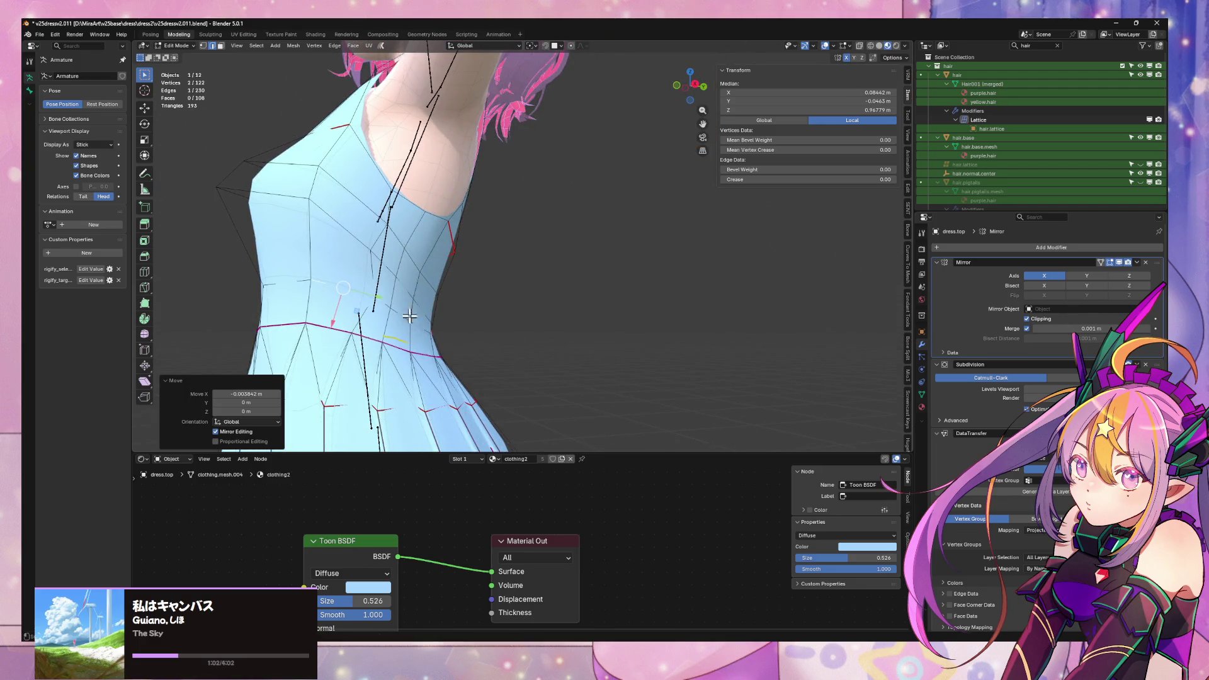
pyautogui.click(369, 296)
pyautogui.press('Tab')
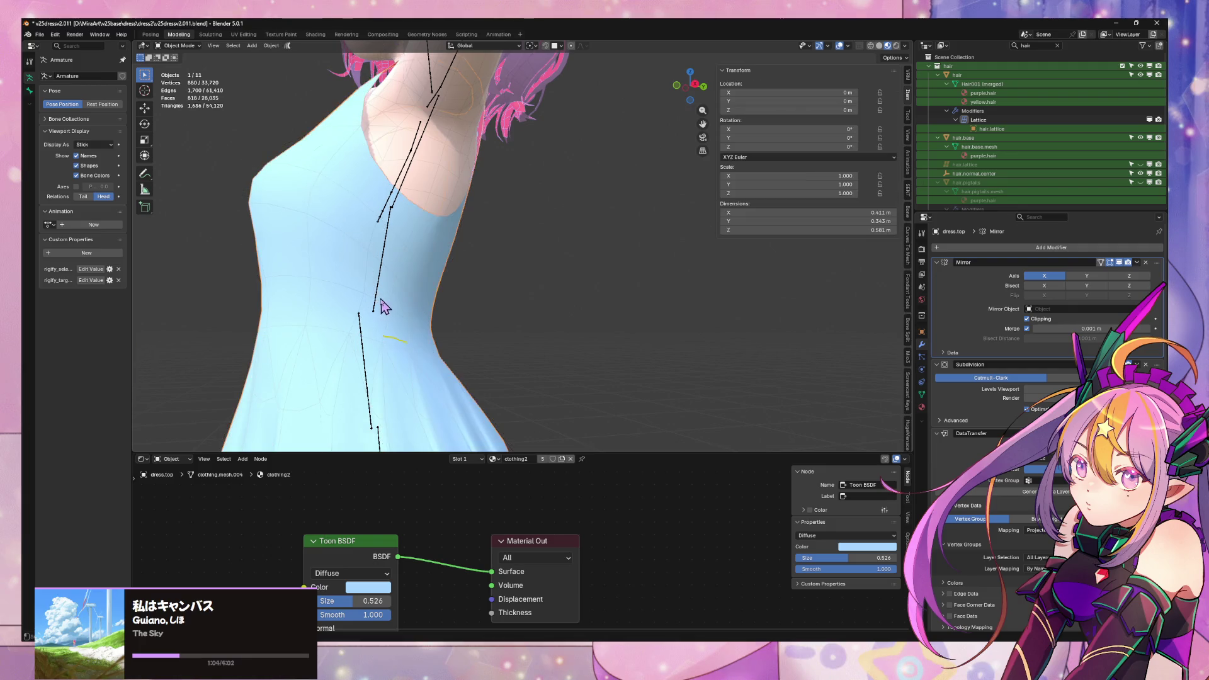
# - Orbit around the full character, front and back, to check the bodice
pyautogui.scroll(-5, 391, 303)
pyautogui.moveTo(391, 302); pyautogui.dragTo(511, 350, button='middle')
pyautogui.scroll(5, 503, 330)
pyautogui.scroll(-5, 516, 306)
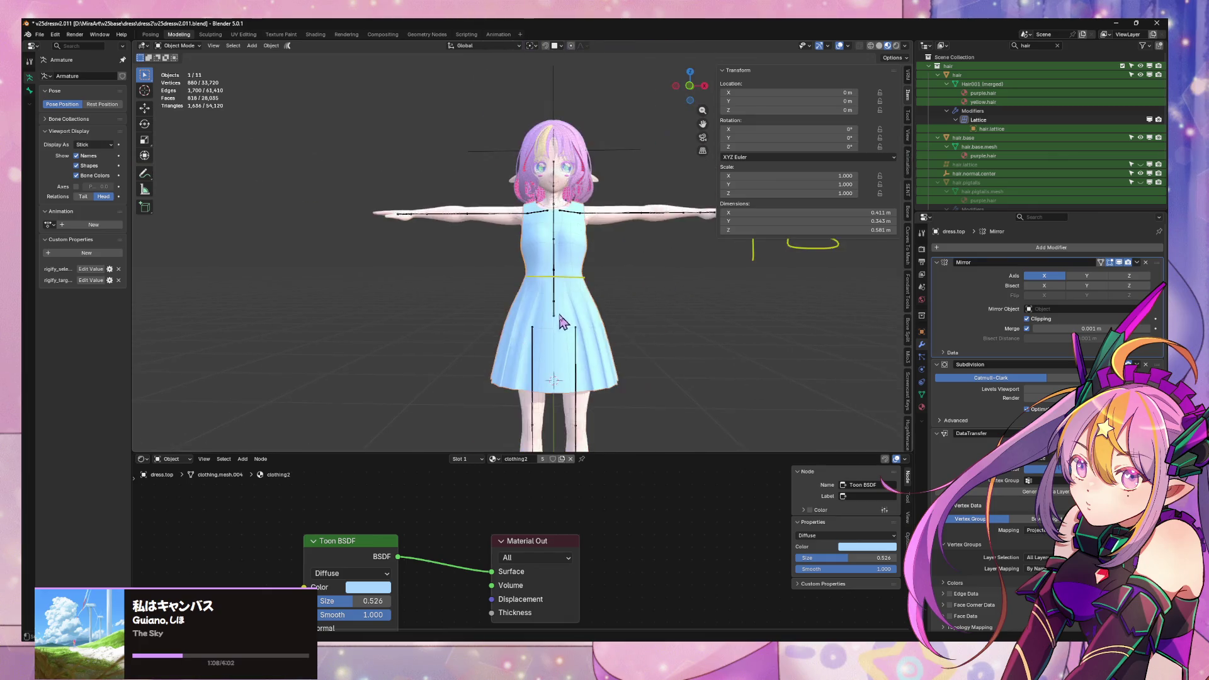
pyautogui.moveTo(560, 318)
pyautogui.mouseDown(button='middle')
pyautogui.moveTo(615, 324)
pyautogui.moveTo(456, 340)
pyautogui.moveTo(478, 340)
pyautogui.mouseUp(button='middle')
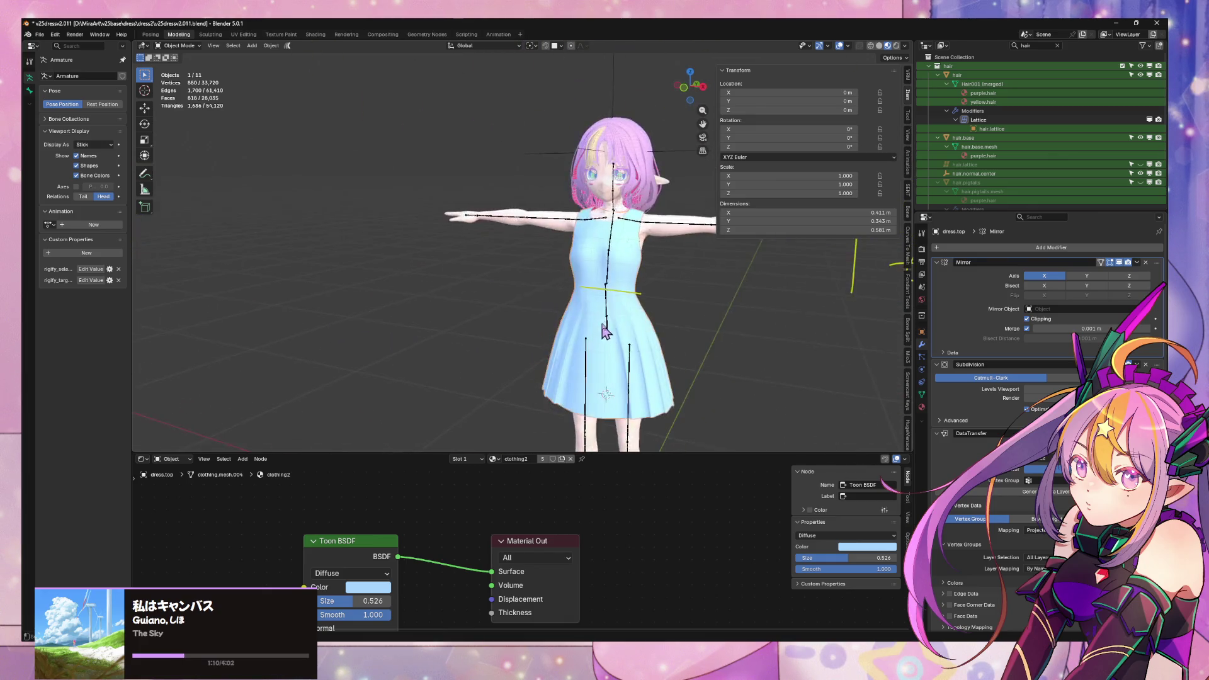
pyautogui.scroll(5, 480, 342)
pyautogui.scroll(-2, 480, 343)
# - In front orthographic view, select a bodice-side vertex in Edit Mode using solid shading
pyautogui.click(689, 95)
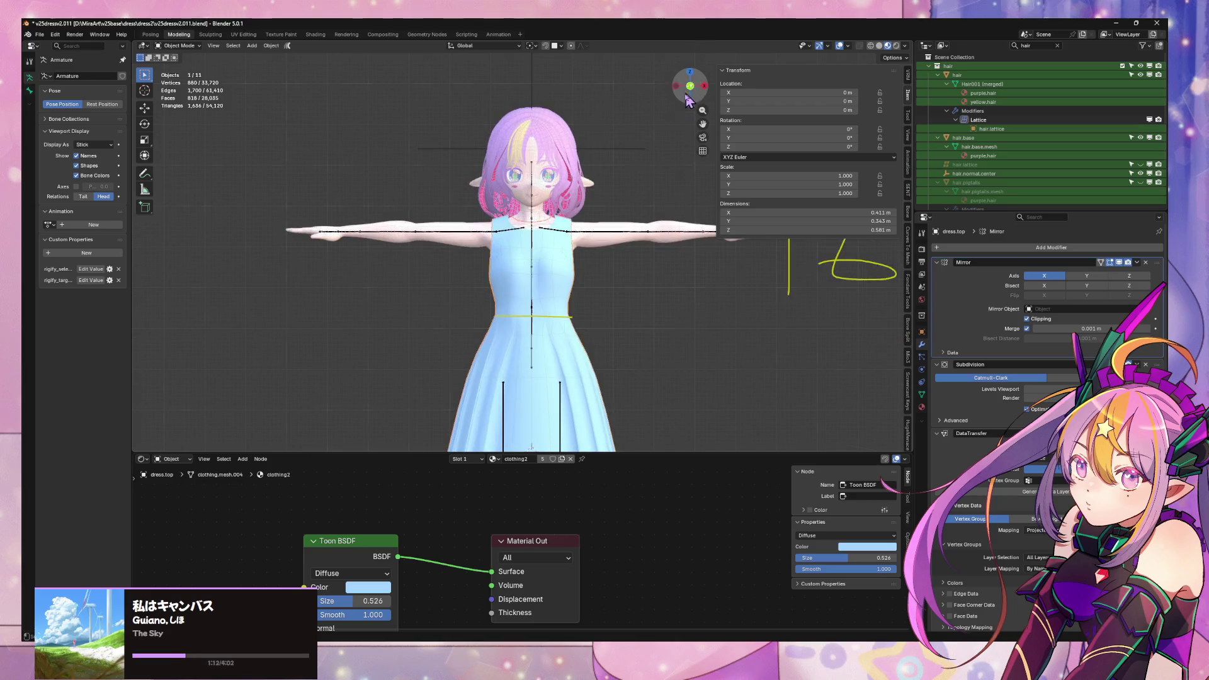
pyautogui.press('Tab')
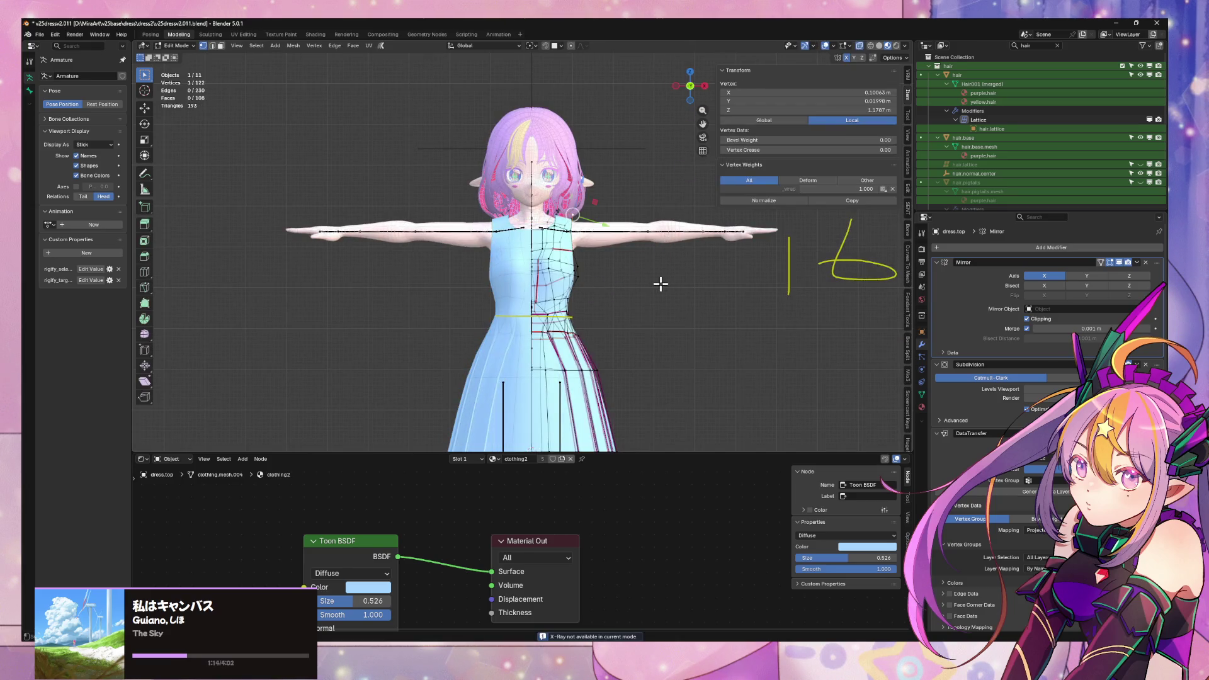
pyautogui.click(880, 45)
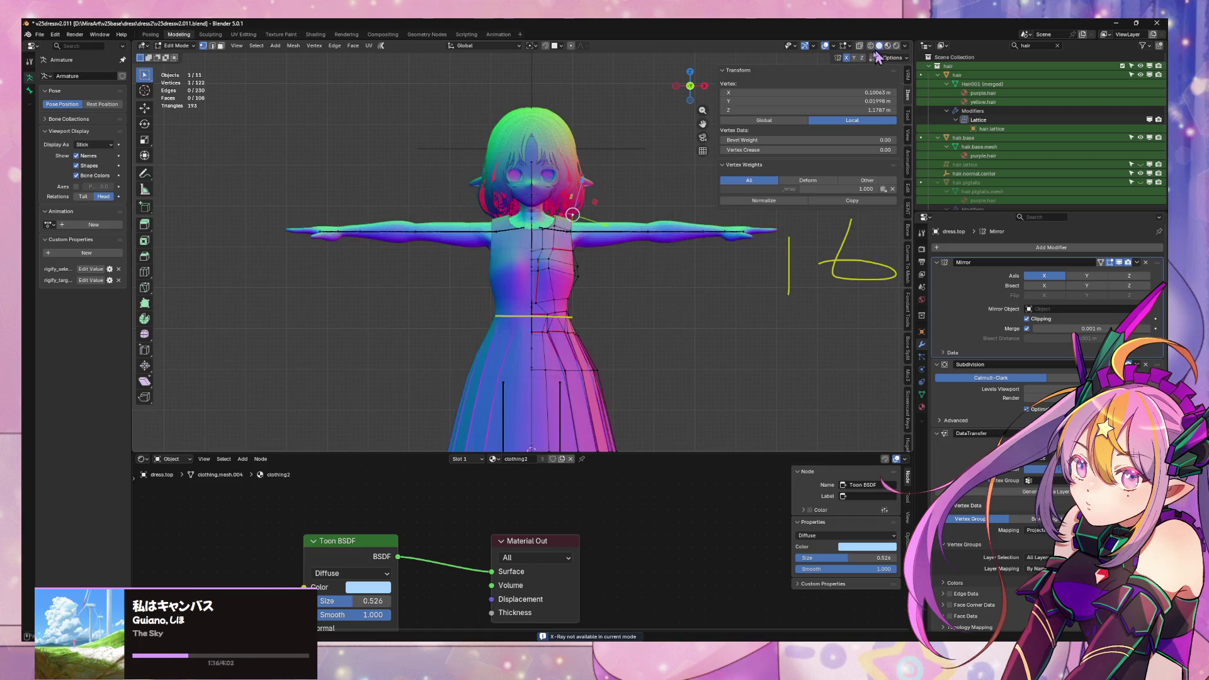
pyautogui.scroll(3, 643, 309)
pyautogui.scroll(2, 648, 314)
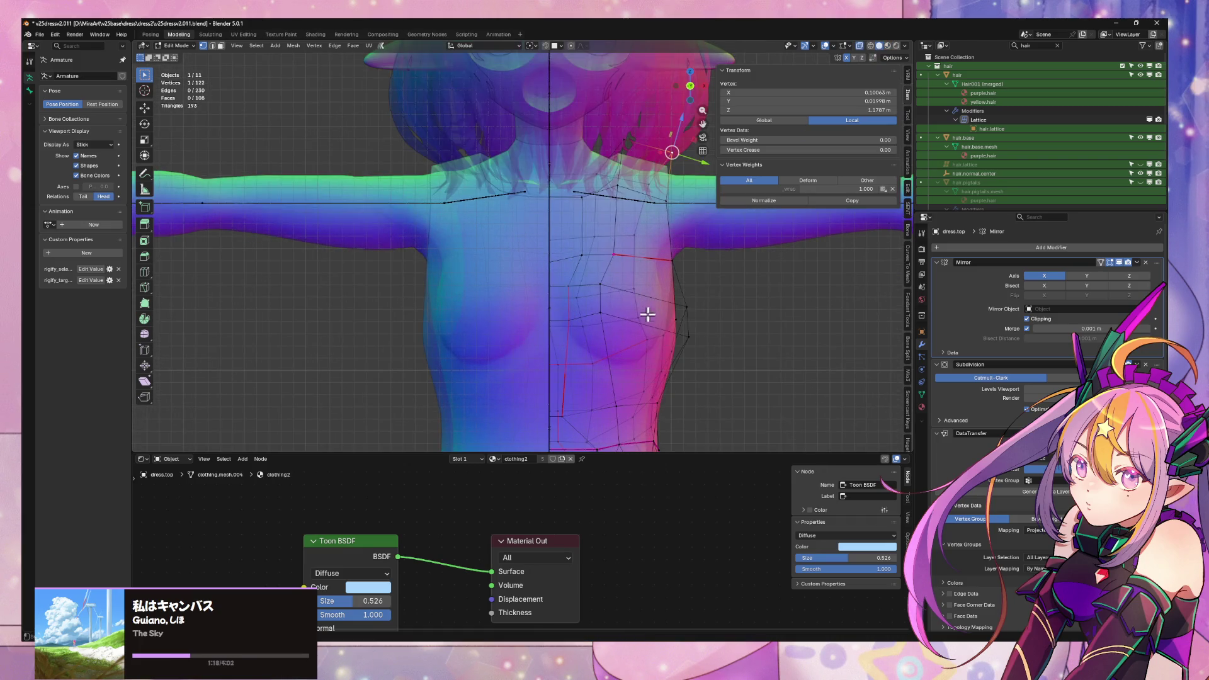
pyautogui.click(687, 307)
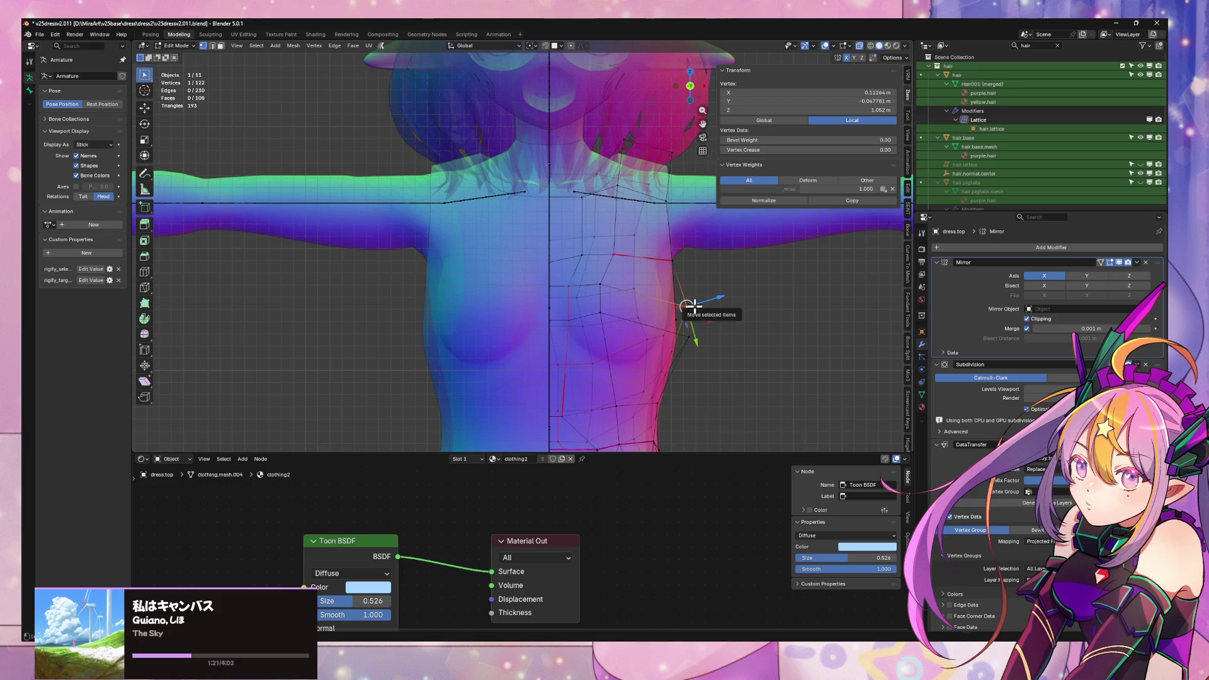
pyautogui.scroll(-2, 703, 272)
pyautogui.scroll(-3, 702, 269)
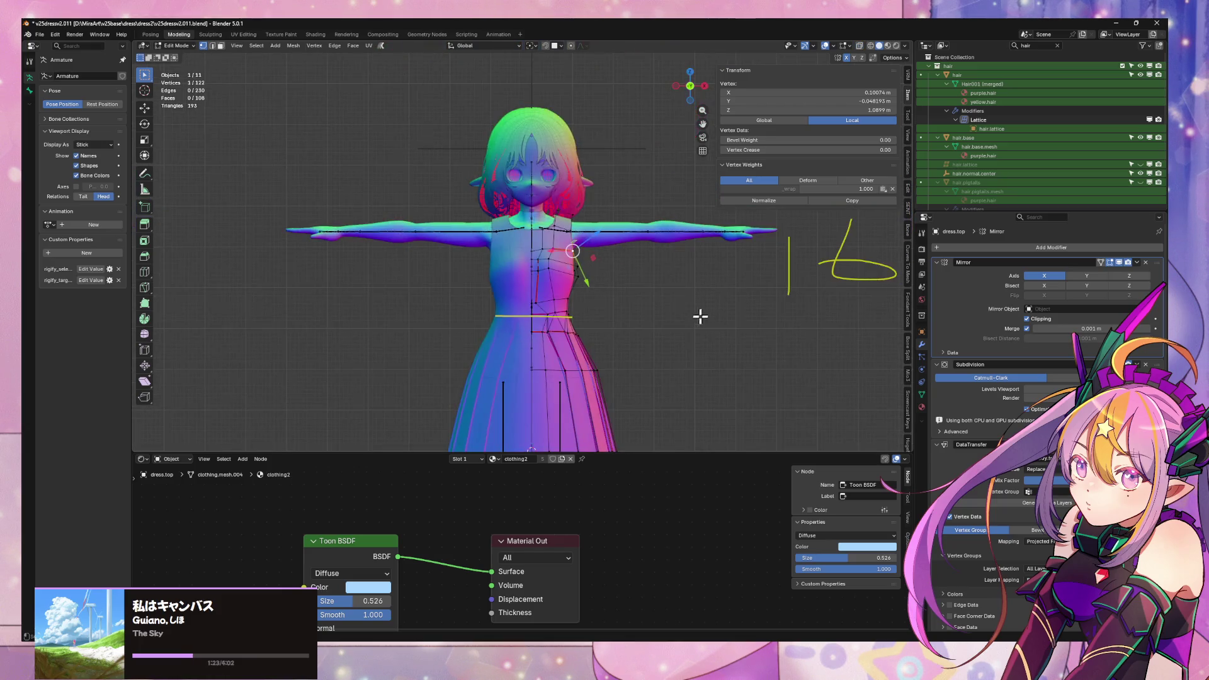
pyautogui.click(888, 46)
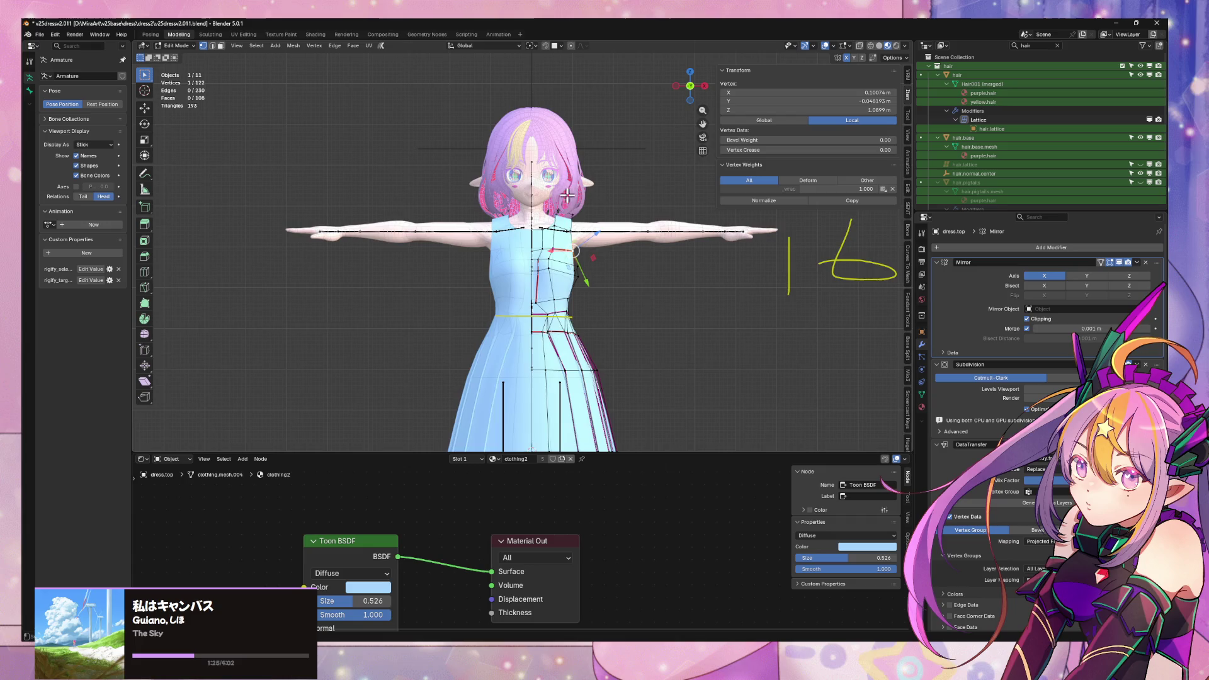
# - Save the file and slide two upper-back vertices along their edges
pyautogui.moveTo(565, 196)
pyautogui.mouseDown(button='middle')
pyautogui.moveTo(547, 242)
pyautogui.moveTo(563, 213)
pyautogui.mouseUp(button='middle')
pyautogui.hotkey('ctrl', 's')
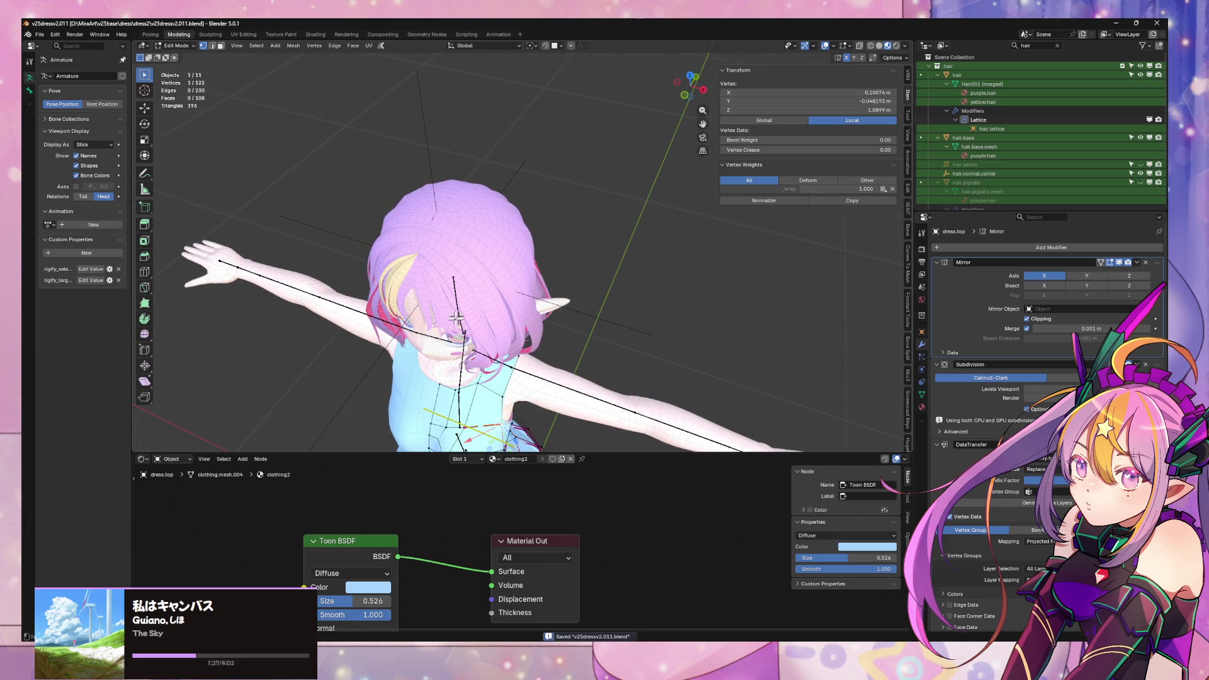
pyautogui.moveTo(437, 332)
pyautogui.mouseDown(button='middle')
pyautogui.moveTo(509, 262)
pyautogui.moveTo(543, 202)
pyautogui.moveTo(470, 226)
pyautogui.moveTo(494, 213)
pyautogui.moveTo(412, 219)
pyautogui.moveTo(540, 243)
pyautogui.mouseUp(button='middle')
pyautogui.click(540, 243)
pyautogui.press('g')
pyautogui.press('g')
pyautogui.click(569, 244)
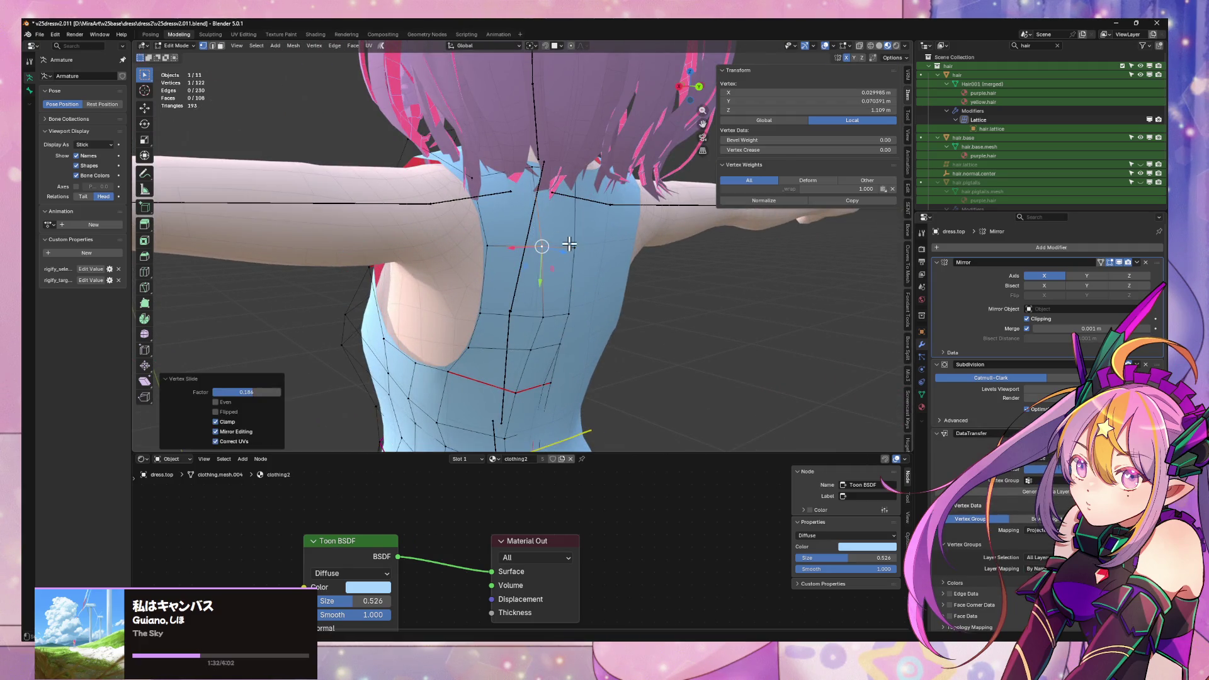
pyautogui.click(542, 307)
pyautogui.press('g')
pyautogui.press('g')
pyautogui.click(533, 310)
pyautogui.press('Tab')
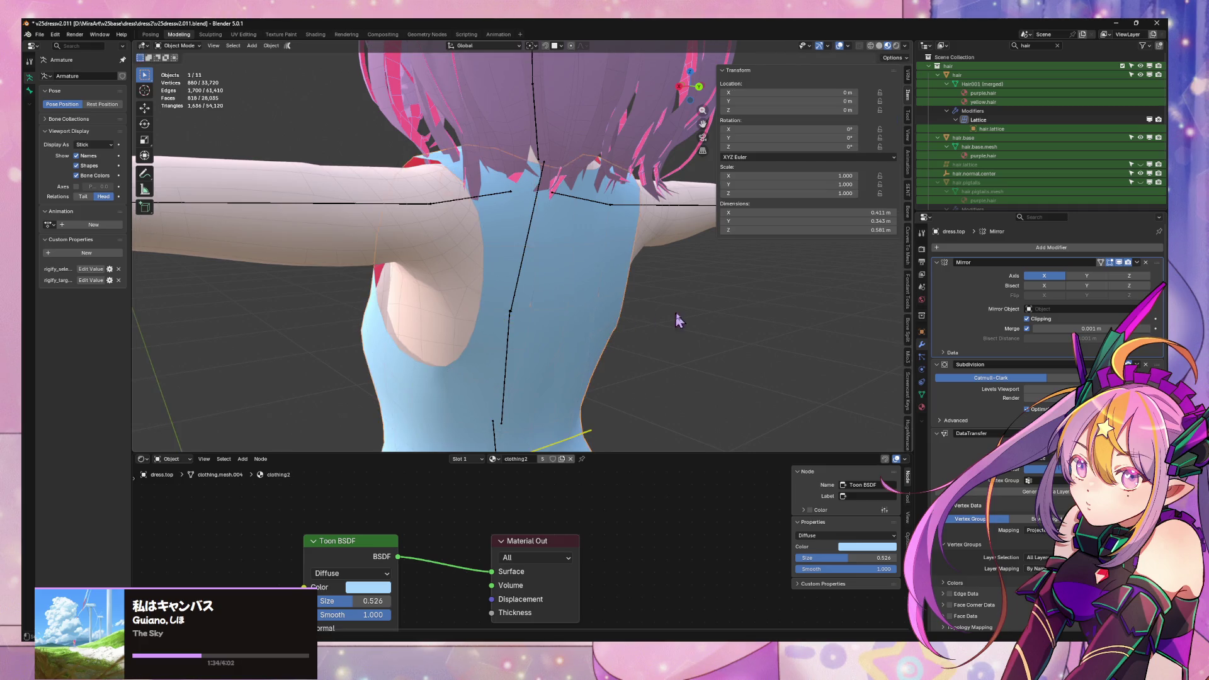
# - Slide a dress-back vertex along its edge, then move it along Z
pyautogui.press('Tab')
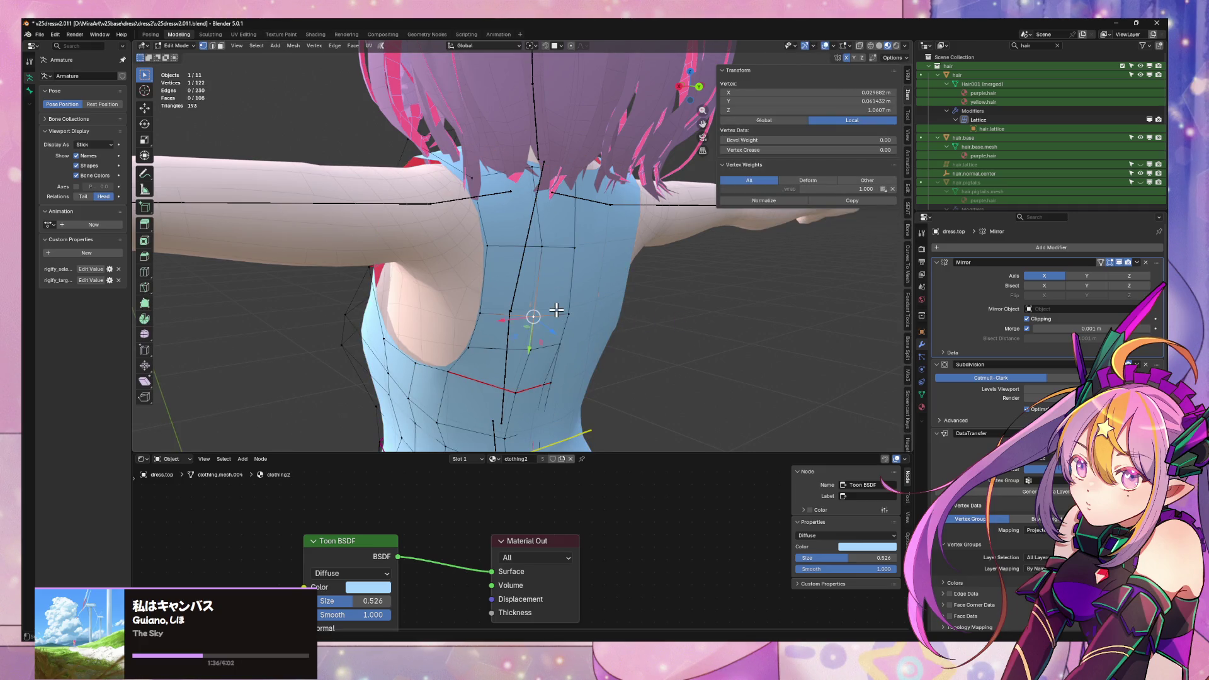
pyautogui.click(481, 312)
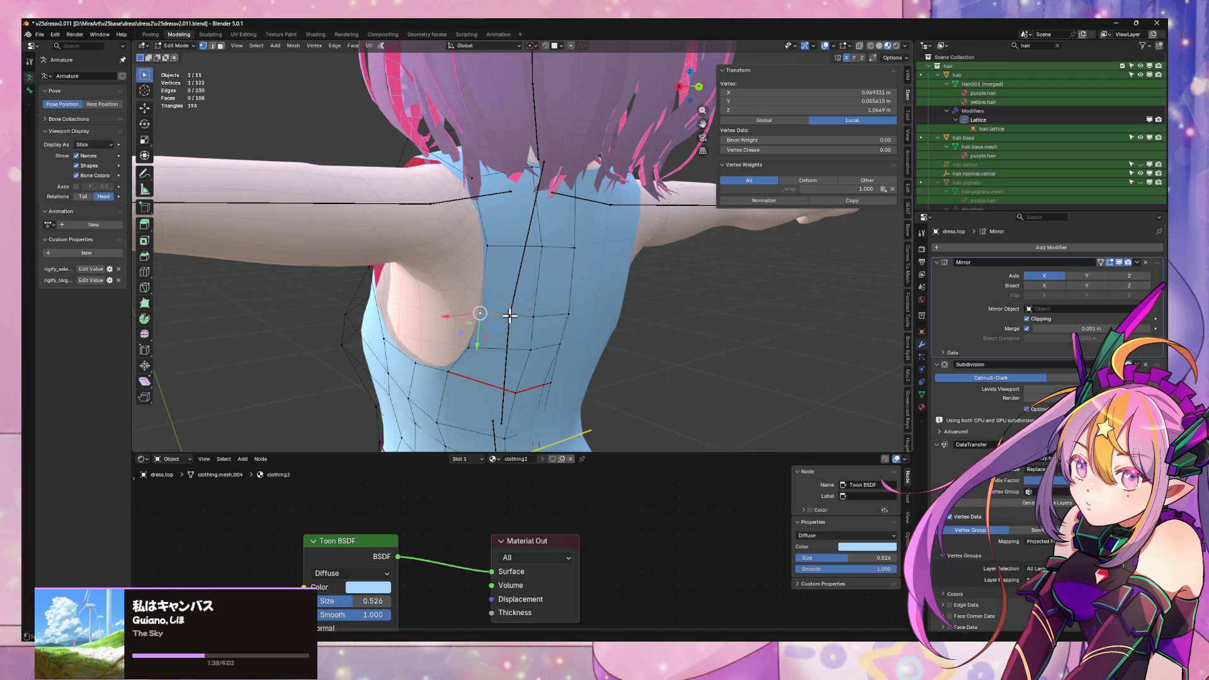
pyautogui.hotkey('shift', 'v')
pyautogui.click(546, 315)
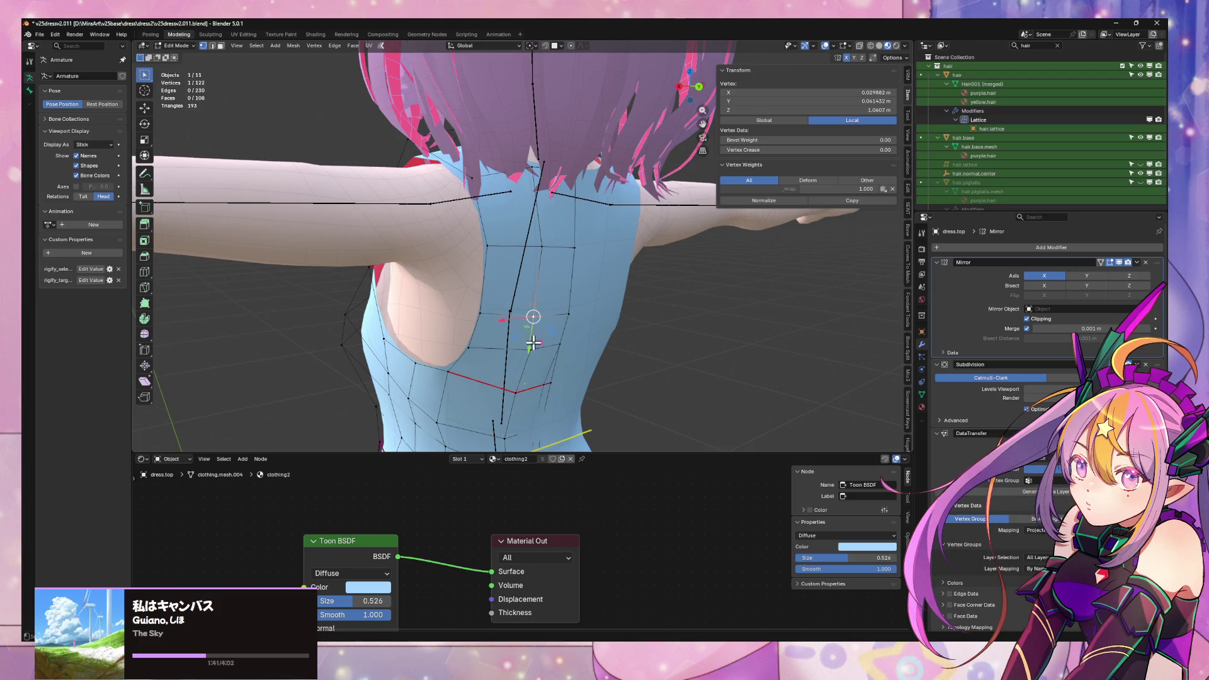
pyautogui.press('g')
pyautogui.press('z')
pyautogui.press('z')
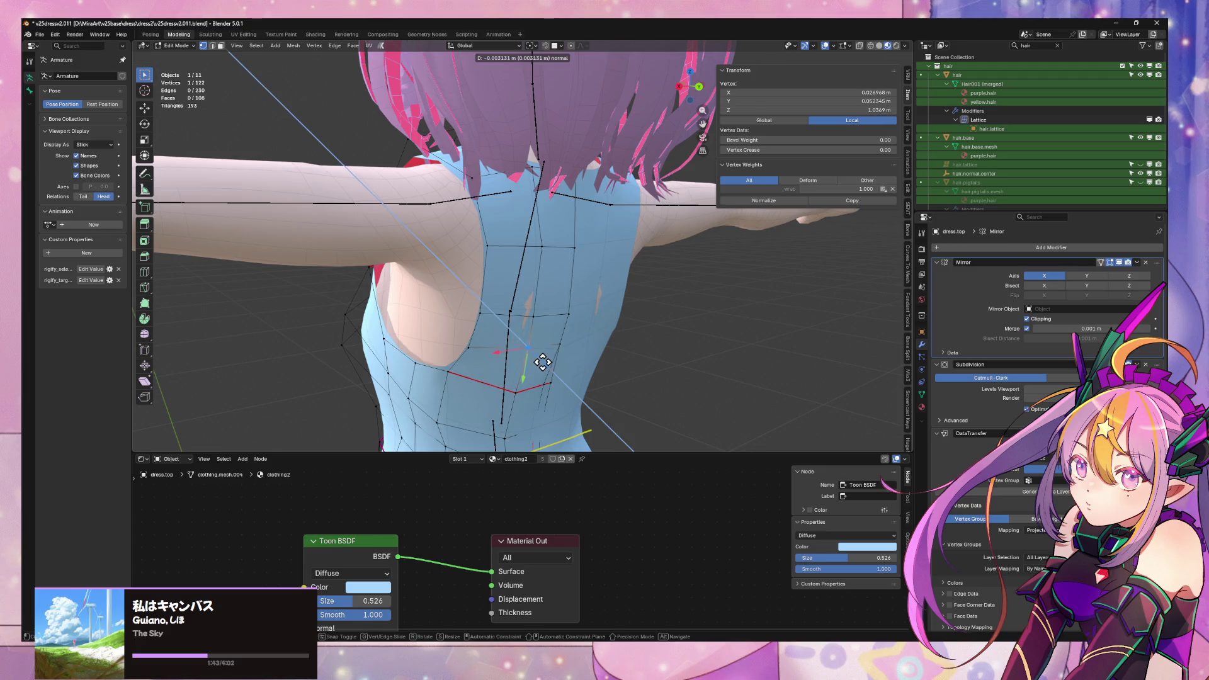
pyautogui.click(543, 362)
# - Move two back faces together along Z, then select a vertical back edge
pyautogui.press('3')
pyautogui.click(553, 296)
pyautogui.keyDown('shift'); pyautogui.click(555, 331); pyautogui.keyUp('shift')
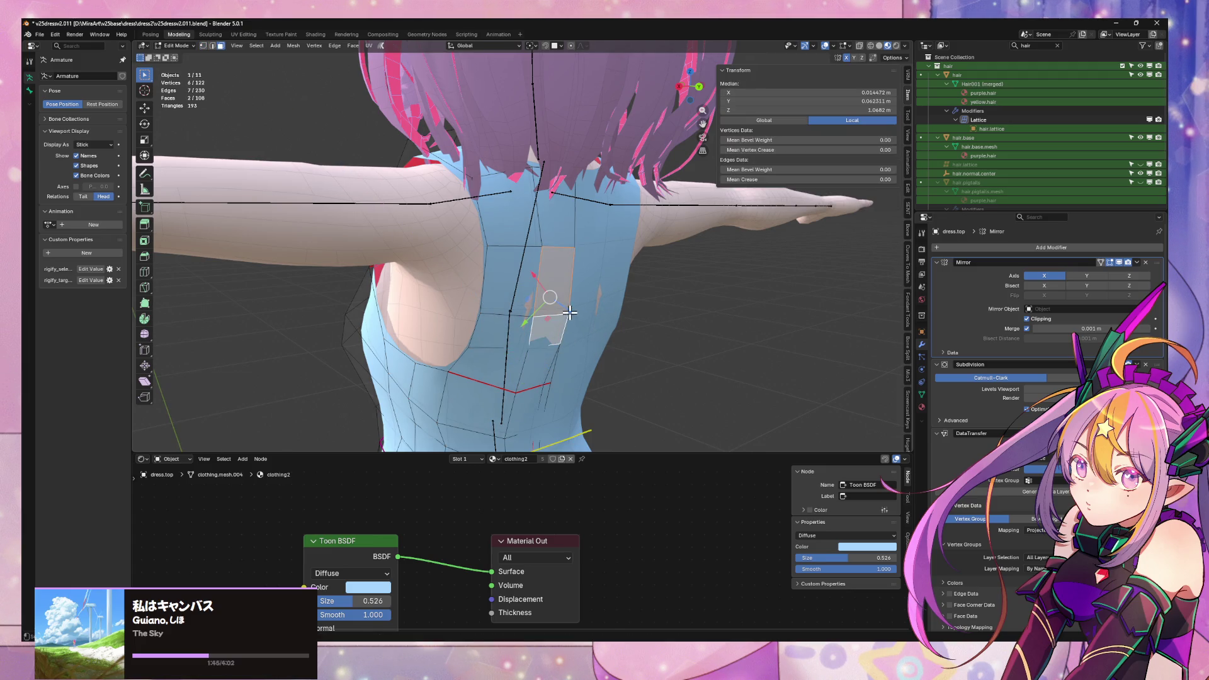
pyautogui.press('g')
pyautogui.press('z')
pyautogui.press('z')
pyautogui.click(571, 314)
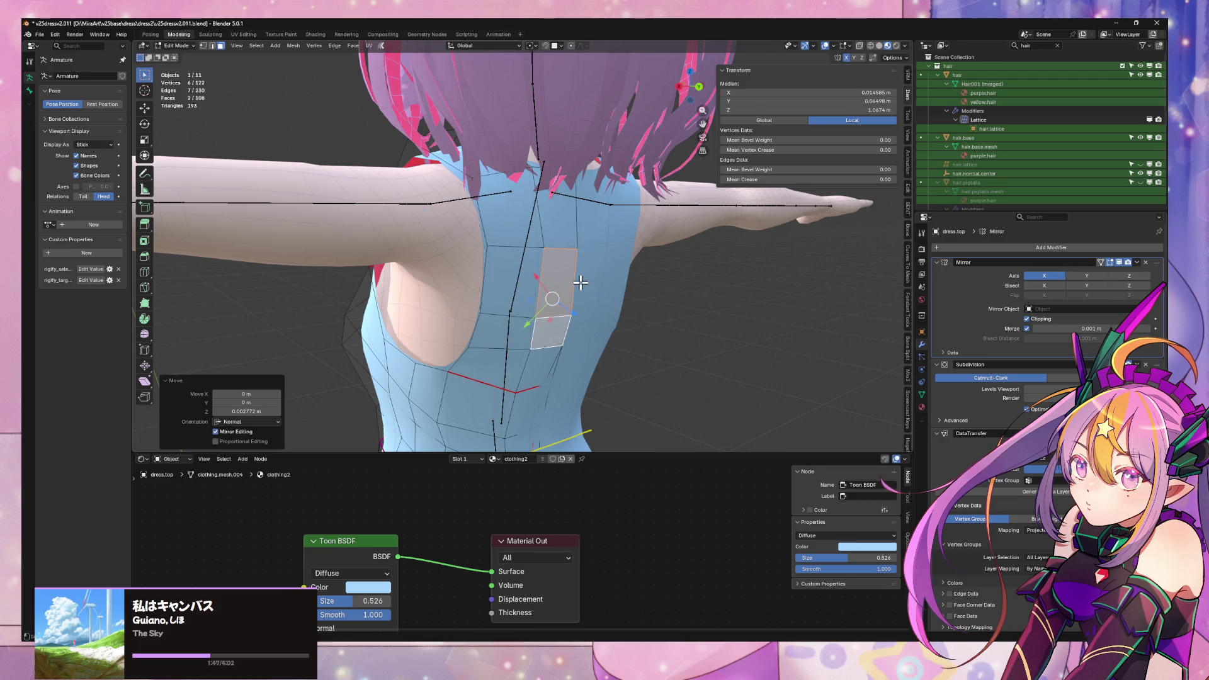
pyautogui.click(570, 295)
pyautogui.press('2')
pyautogui.click(571, 298)
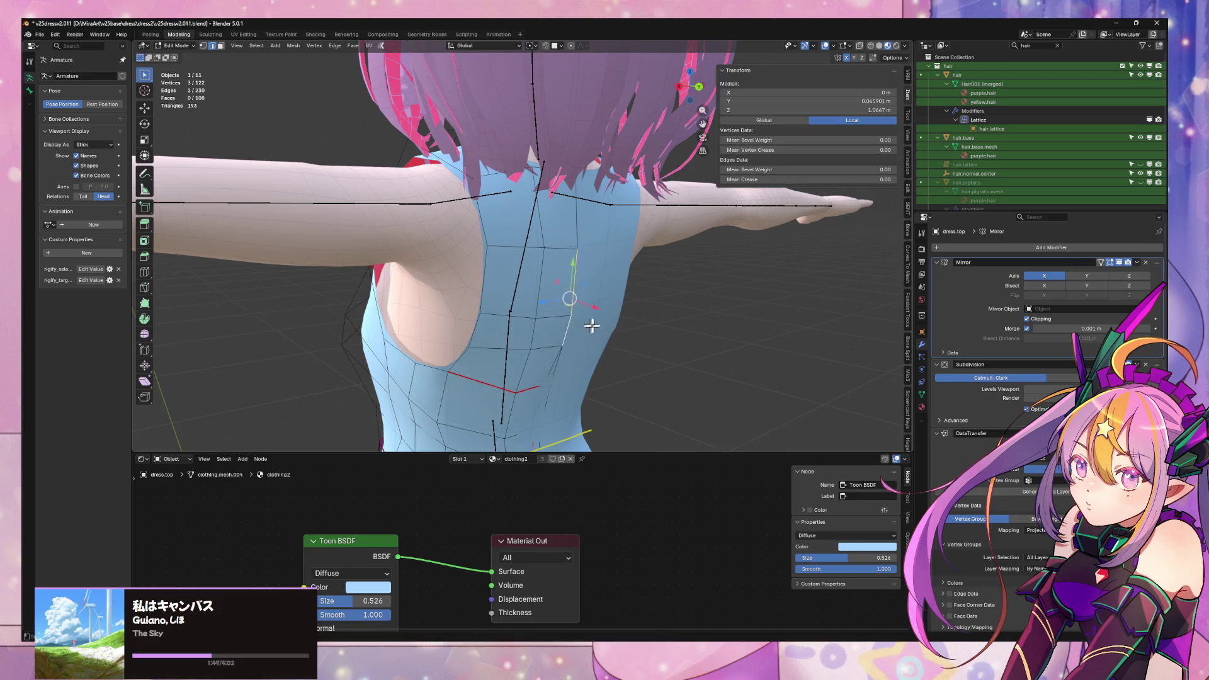
# - Slide three back-seam vertices along the seam (factor 0.199)
pyautogui.moveTo(592, 326); pyautogui.dragTo(552, 263, button='middle')
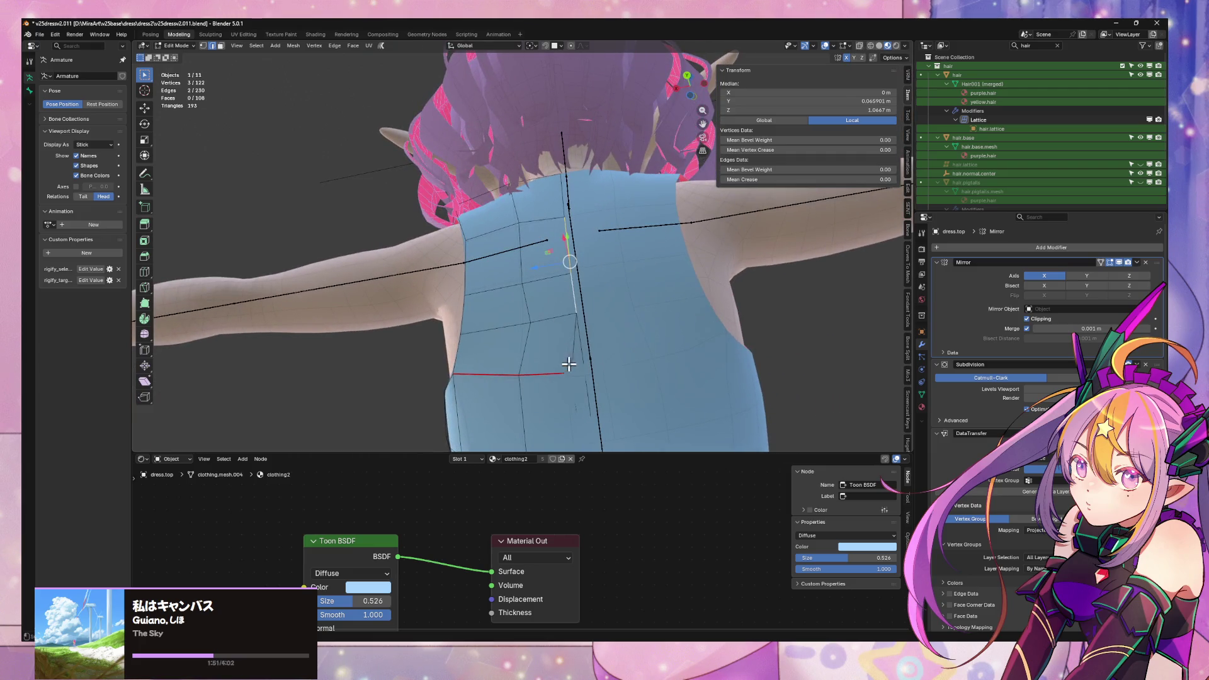
pyautogui.click(581, 311)
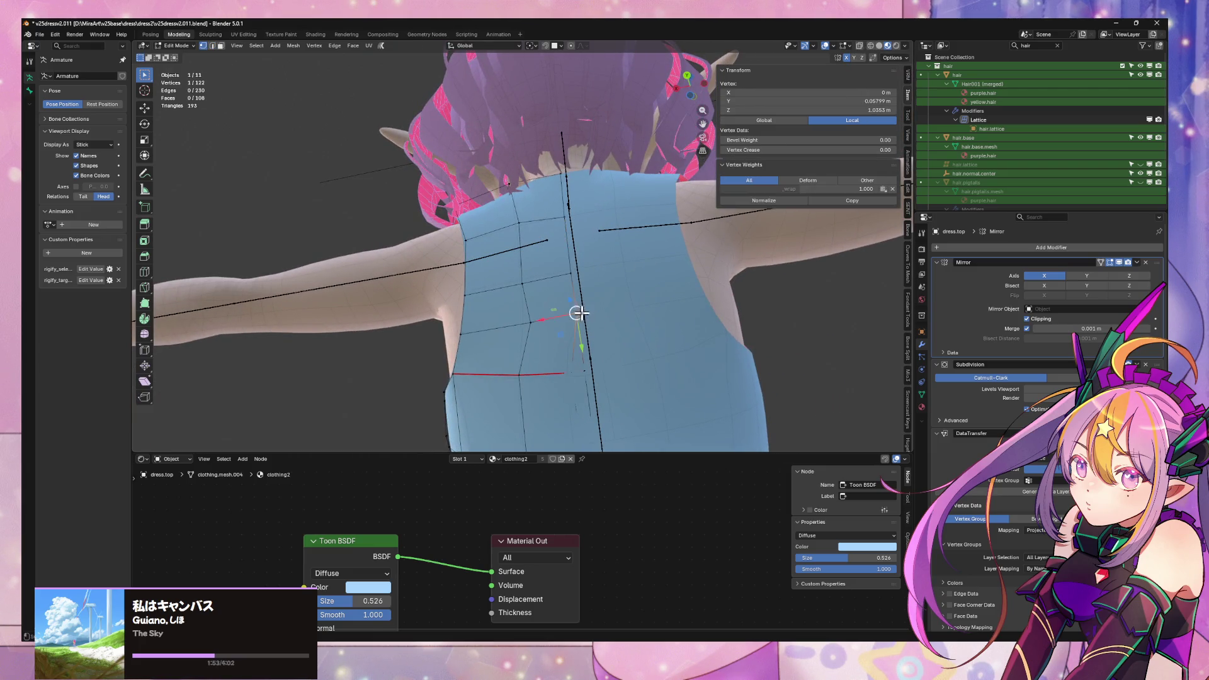
pyautogui.hotkey('shift', 'v')
pyautogui.click(585, 305)
pyautogui.click(576, 276)
pyautogui.hotkey('shift', 'v')
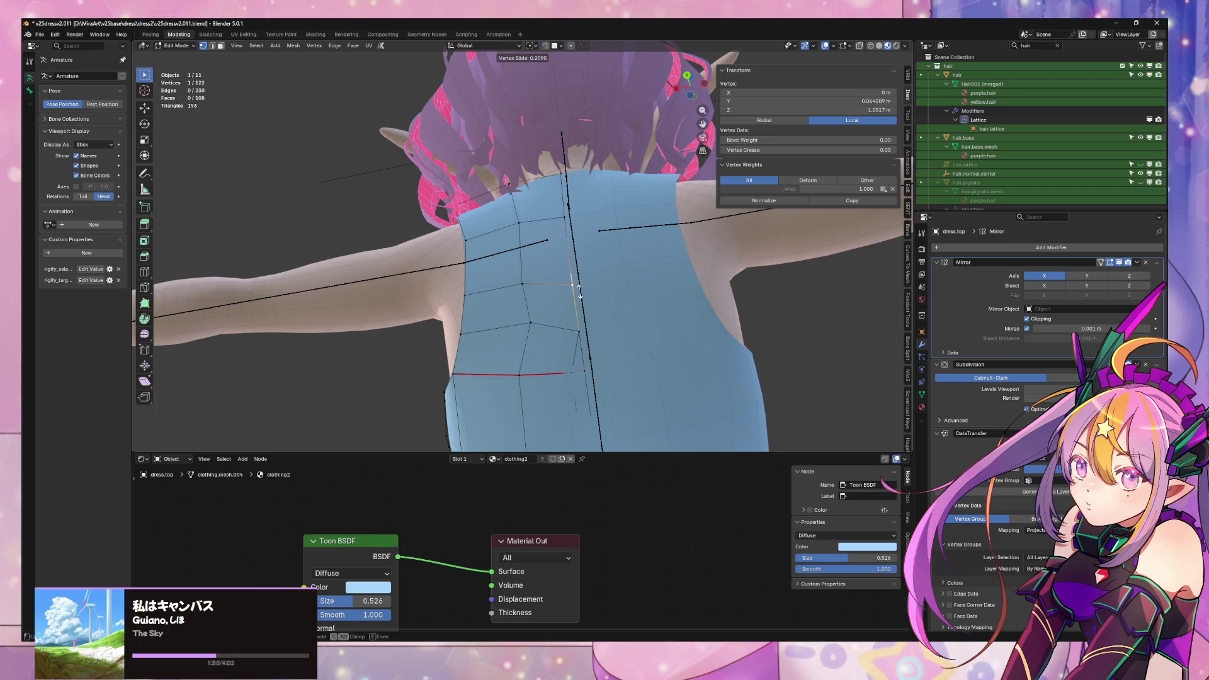
pyautogui.click(561, 208)
pyautogui.click(567, 218)
pyautogui.hotkey('shift', 'v')
pyautogui.click(577, 232)
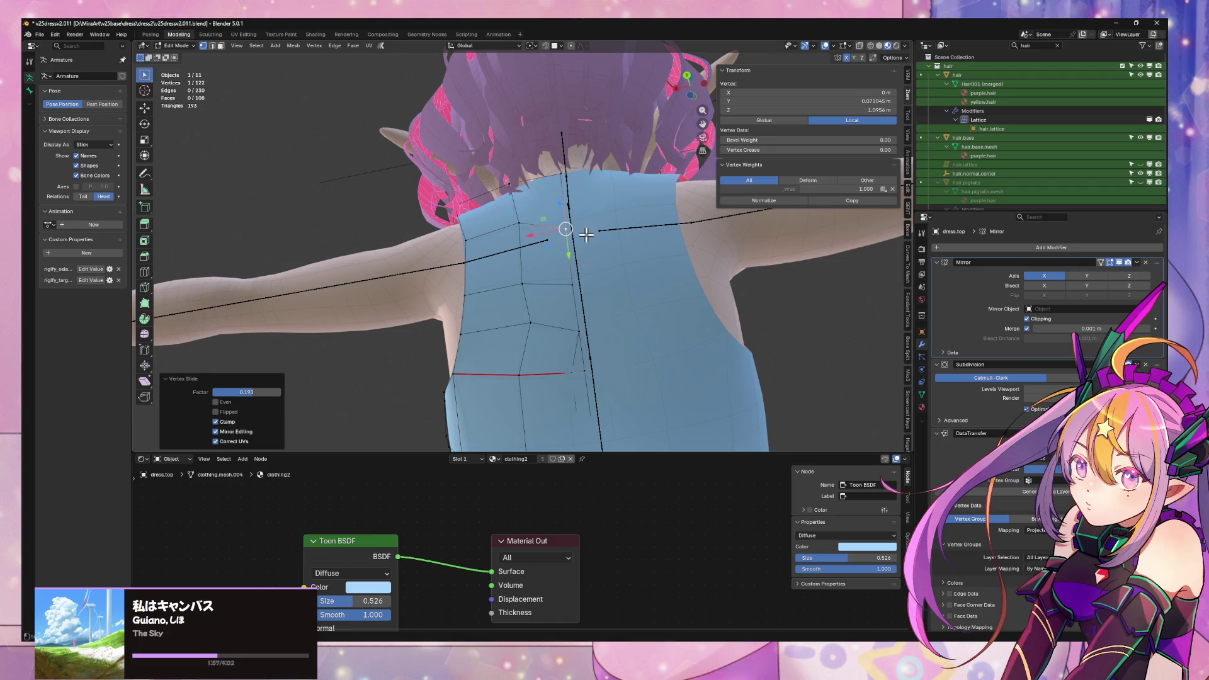
# - Clear the selection and try moving a seam edge along Y, cancelling the move
pyautogui.hotkey('alt', 'a')
pyautogui.moveTo(637, 251)
pyautogui.mouseDown(button='middle')
pyautogui.moveTo(554, 237)
pyautogui.moveTo(554, 269)
pyautogui.moveTo(580, 313)
pyautogui.moveTo(629, 350)
pyautogui.mouseUp(button='middle')
pyautogui.click(555, 229)
pyautogui.press('g')
pyautogui.press('y')
pyautogui.press('Escape')
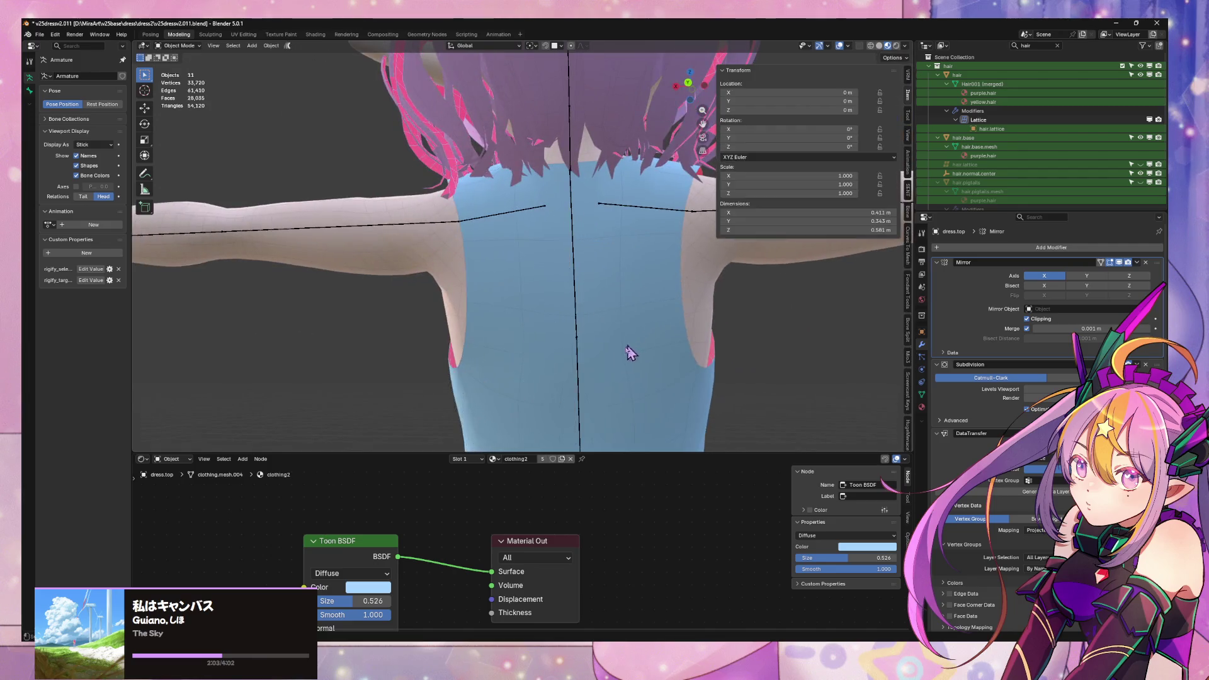
# - Slide a vertex on the dress back along its edge
pyautogui.click(530, 353)
pyautogui.hotkey('shift', 'v')
pyautogui.click(530, 356)
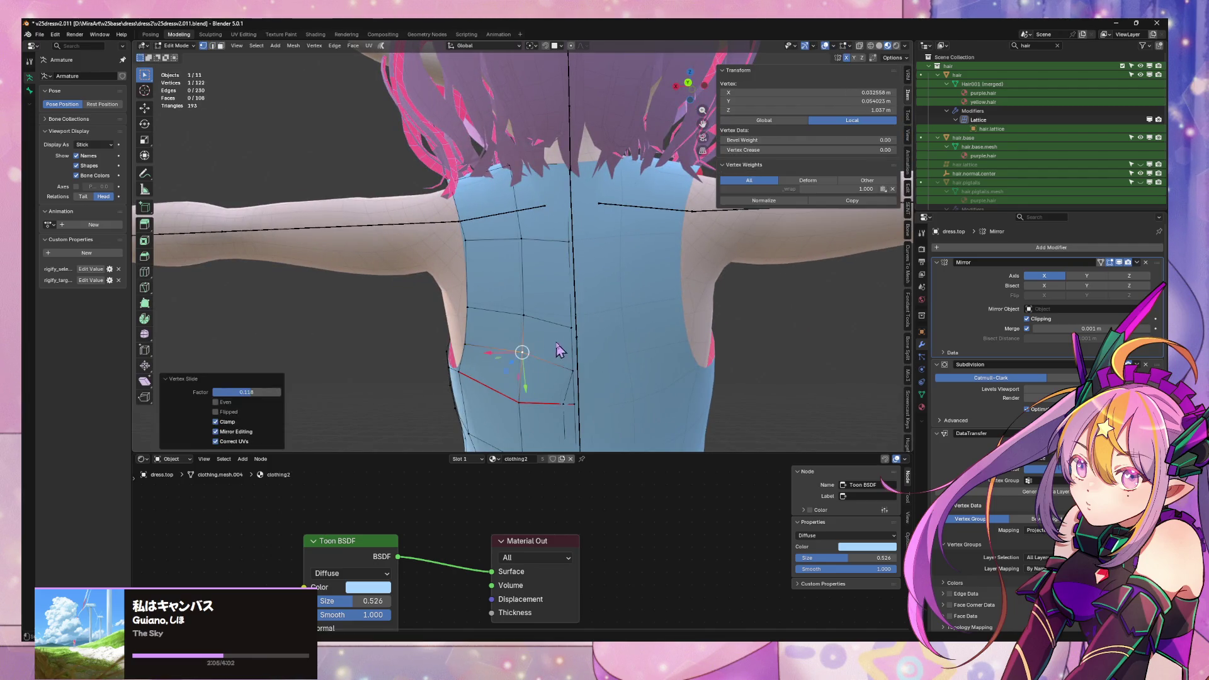
# - In Object Mode, orbit around the dress to inspect its front, side, neck and shoulders
pyautogui.press('Tab')
pyautogui.scroll(-5, 634, 350)
pyautogui.moveTo(499, 332)
pyautogui.mouseDown(button='middle')
pyautogui.moveTo(656, 319)
pyautogui.moveTo(586, 315)
pyautogui.moveTo(624, 339)
pyautogui.moveTo(561, 350)
pyautogui.moveTo(607, 351)
pyautogui.mouseUp(button='middle')
pyautogui.scroll(-5, 624, 341)
pyautogui.scroll(9, 534, 323)
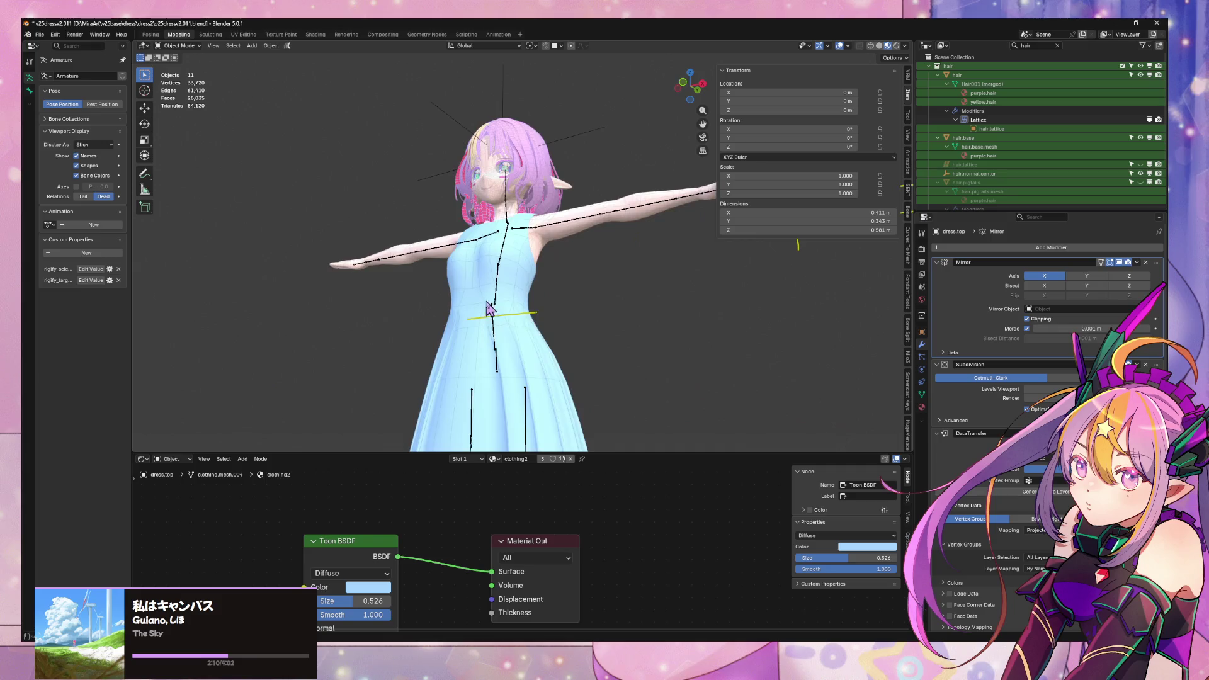
pyautogui.moveTo(533, 287)
pyautogui.mouseDown(button='middle')
pyautogui.moveTo(558, 324)
pyautogui.moveTo(629, 308)
pyautogui.moveTo(518, 287)
pyautogui.mouseUp(button='middle')
pyautogui.scroll(8, 539, 237)
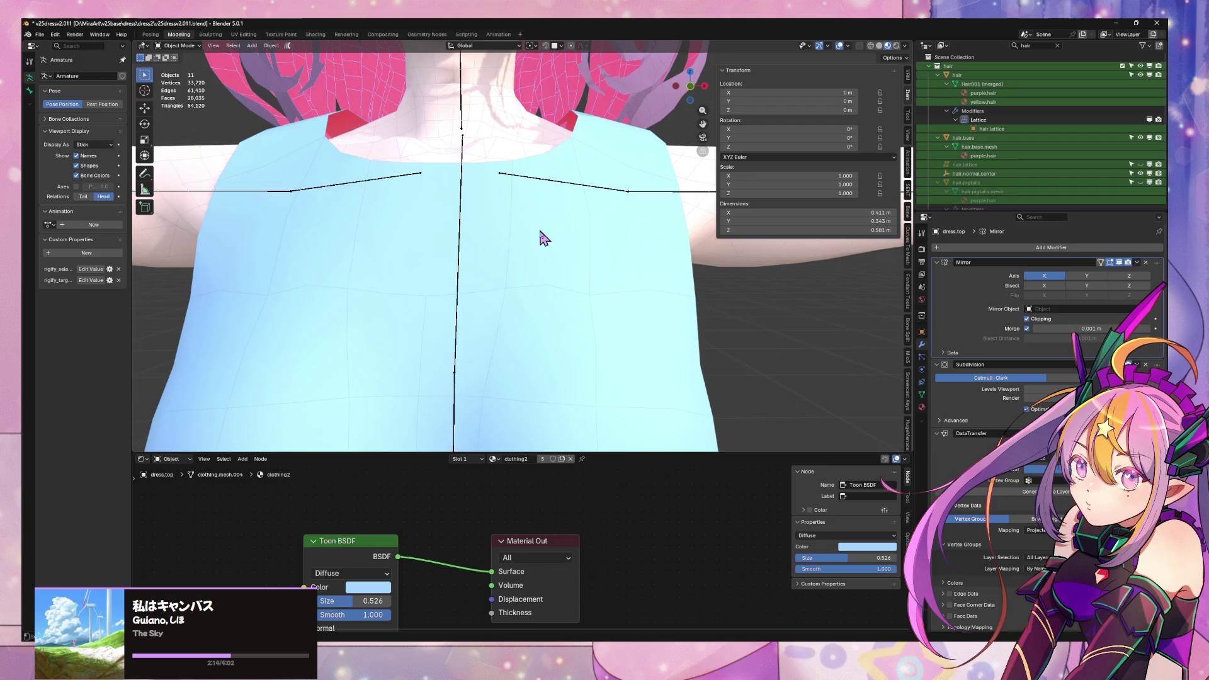
pyautogui.moveTo(590, 294)
pyautogui.mouseDown(button='middle')
pyautogui.moveTo(593, 270)
pyautogui.moveTo(518, 255)
pyautogui.moveTo(554, 271)
pyautogui.moveTo(773, 215)
pyautogui.moveTo(599, 202)
pyautogui.moveTo(572, 270)
pyautogui.moveTo(529, 221)
pyautogui.moveTo(340, 214)
pyautogui.moveTo(659, 254)
pyautogui.moveTo(579, 273)
pyautogui.mouseUp(button='middle')
# - Return to Edit Mode on the dress mesh around the neckline
pyautogui.press('Tab')
pyautogui.scroll(-5, 649, 258)
pyautogui.scroll(6, 636, 262)
# - Extrude the neckline vertices straight up along Z to start the collar
pyautogui.scroll(8, 483, 249)
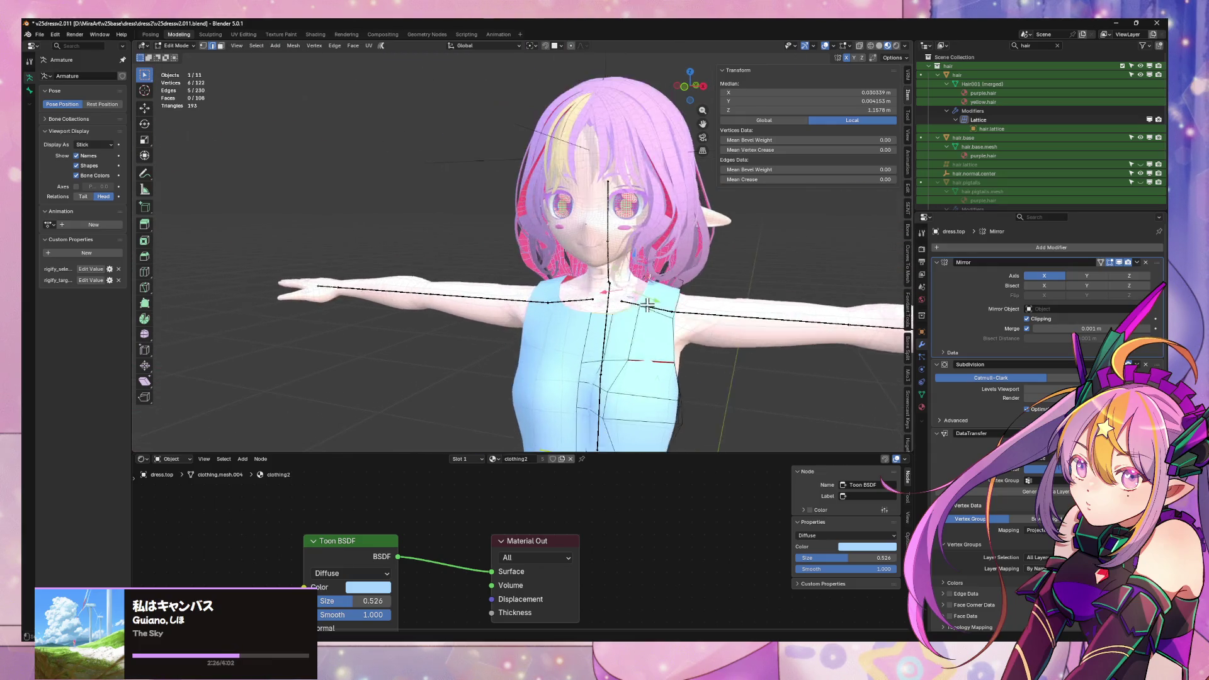
pyautogui.press('e')
pyautogui.press('z')
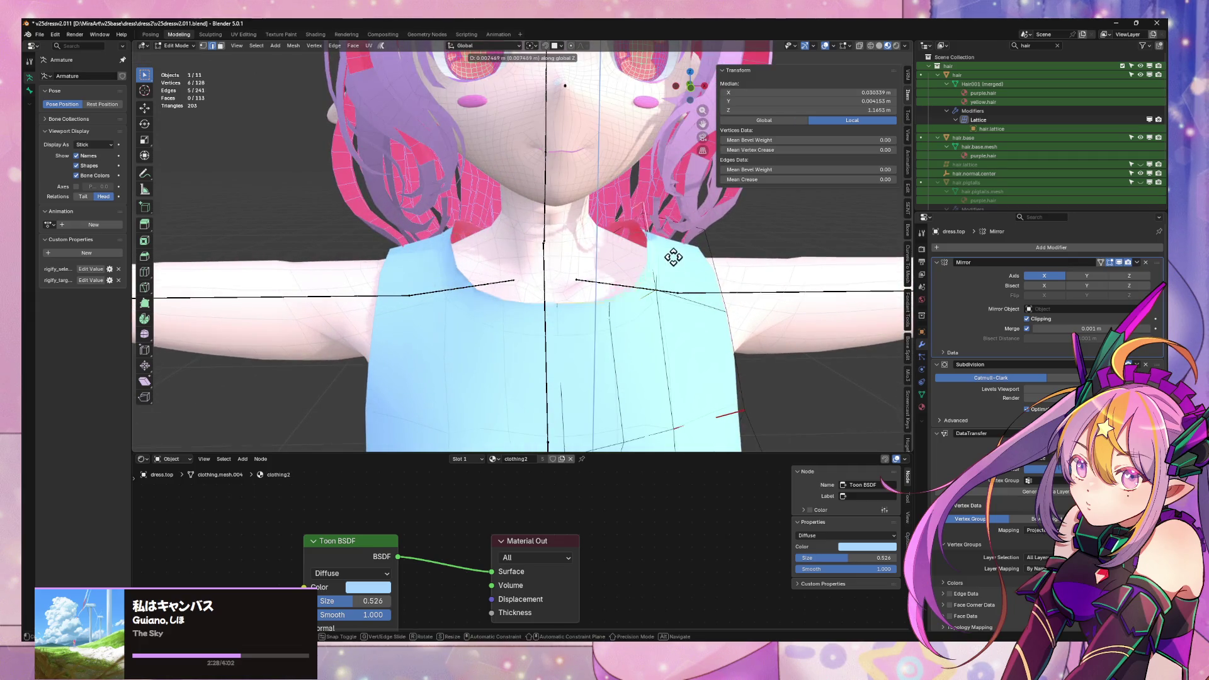
pyautogui.click(671, 228)
# - Select some collar vertices, orbit around the neck, and isolate the dress in Local View
pyautogui.moveTo(561, 264); pyautogui.dragTo(643, 309)
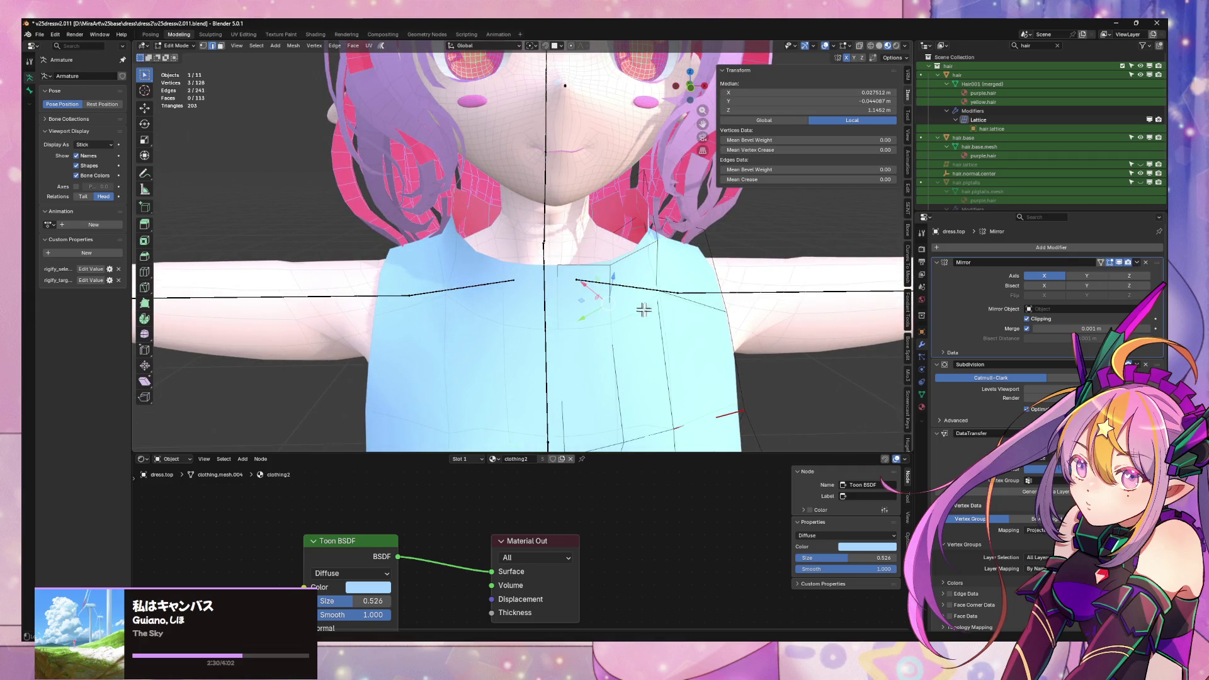
pyautogui.moveTo(671, 311)
pyautogui.mouseDown(button='middle')
pyautogui.moveTo(631, 291)
pyautogui.moveTo(648, 302)
pyautogui.moveTo(528, 298)
pyautogui.moveTo(481, 261)
pyautogui.mouseUp(button='middle')
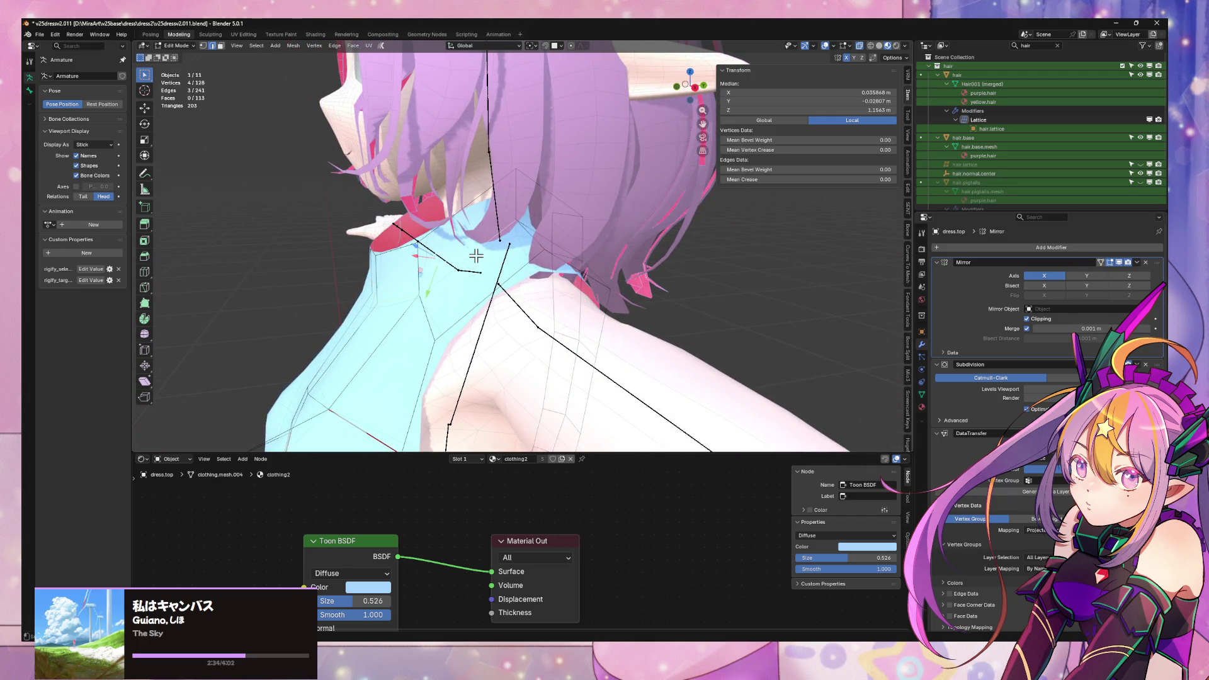
pyautogui.moveTo(551, 235)
pyautogui.mouseDown(button='middle')
pyautogui.moveTo(554, 256)
pyautogui.moveTo(621, 270)
pyautogui.moveTo(653, 322)
pyautogui.moveTo(537, 303)
pyautogui.moveTo(499, 229)
pyautogui.moveTo(577, 248)
pyautogui.mouseUp(button='middle')
pyautogui.press('KP_Divide')
pyautogui.scroll(6, 556, 168)
# - Slide a collar edge along the mesh to adjust its position
pyautogui.keyDown('shift'); pyautogui.click(560, 246); pyautogui.keyUp('shift')
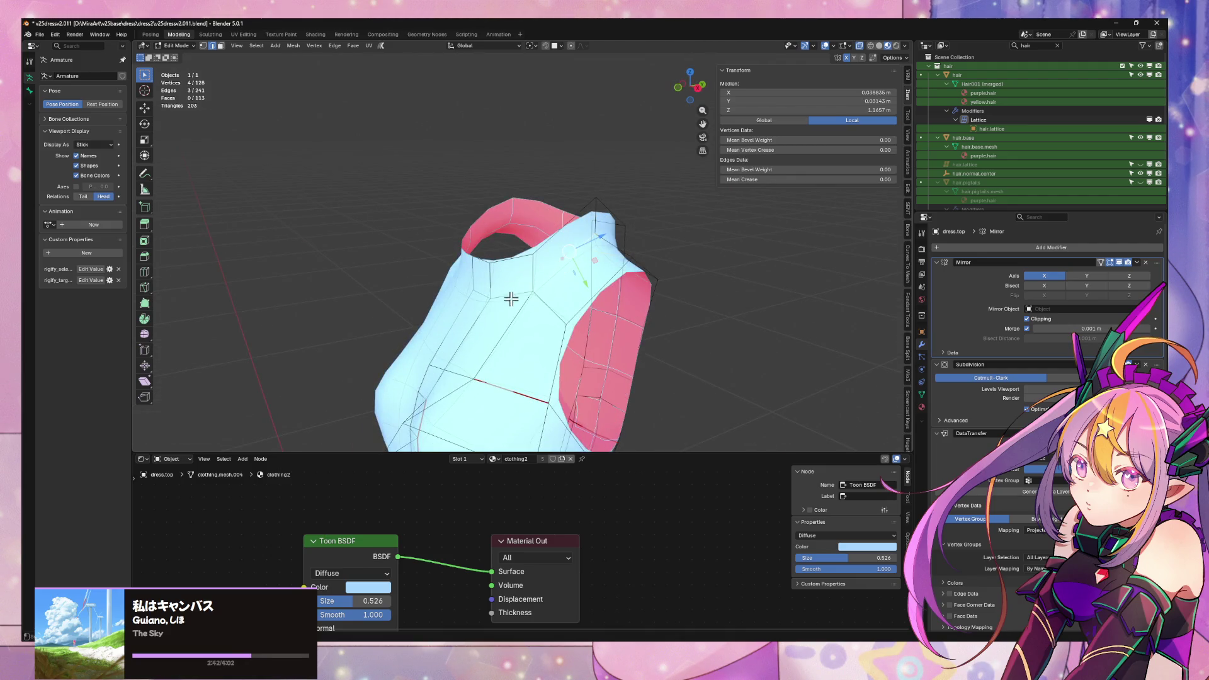
pyautogui.press('Escape')
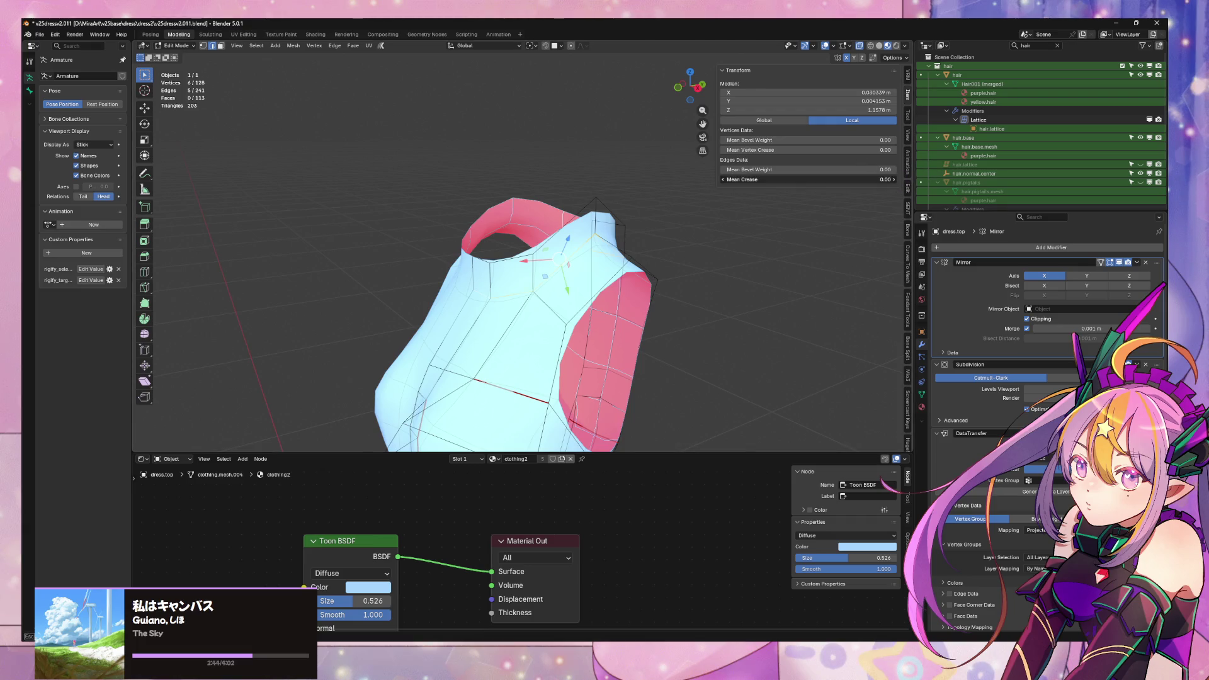
pyautogui.moveTo(692, 215)
pyautogui.mouseDown(button='middle')
pyautogui.moveTo(616, 206)
pyautogui.moveTo(587, 275)
pyautogui.mouseUp(button='middle')
pyautogui.click(587, 276)
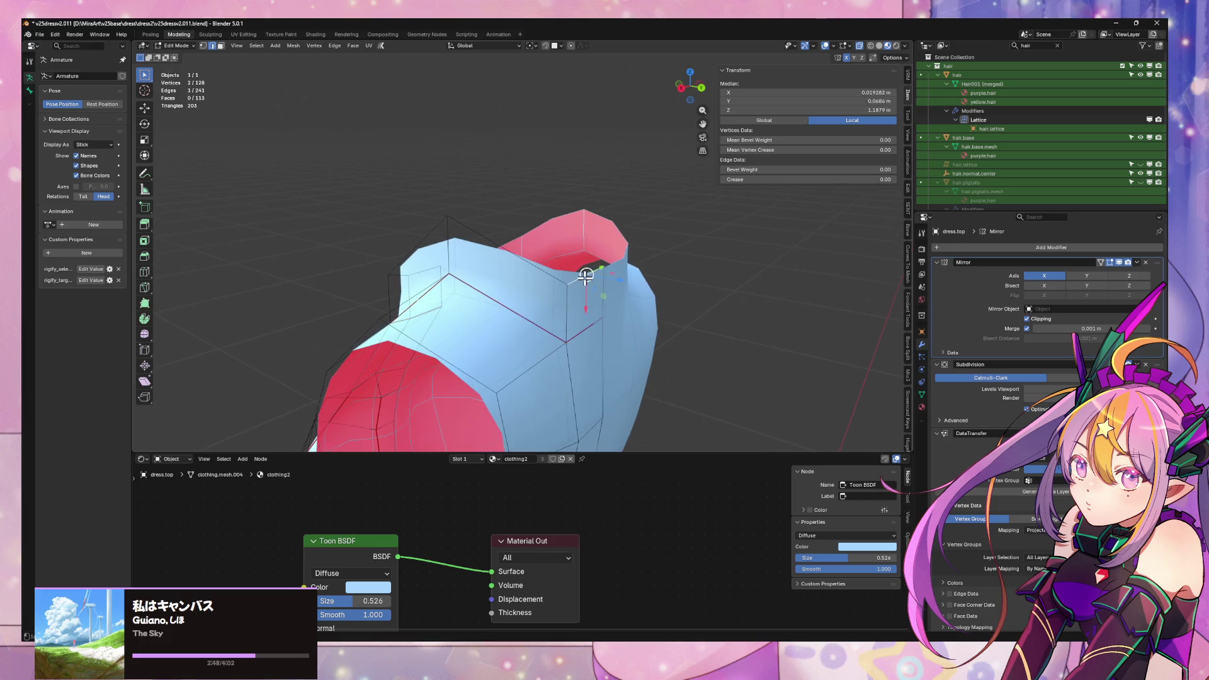
pyautogui.hotkey('shift', 'v')
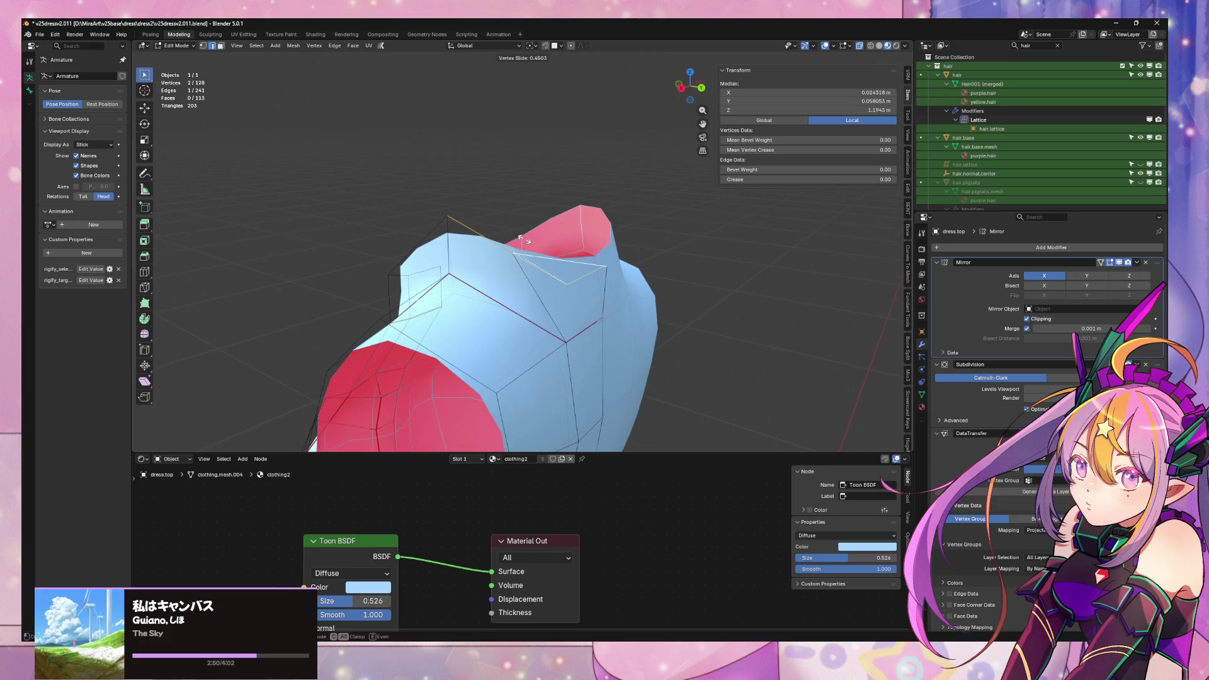
pyautogui.click(522, 238)
# - Move a single collar vertex −0.006932 m along Y
pyautogui.click(620, 269)
pyautogui.press('g')
pyautogui.press('x')
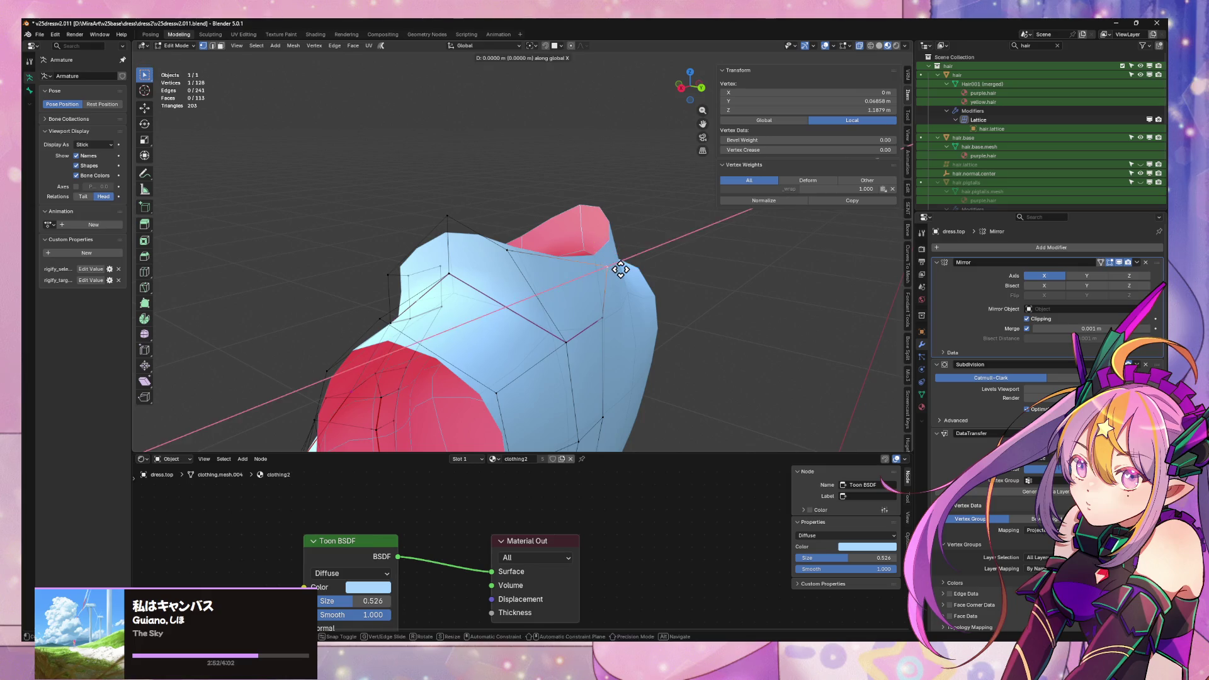
pyautogui.press('y')
pyautogui.click(607, 269)
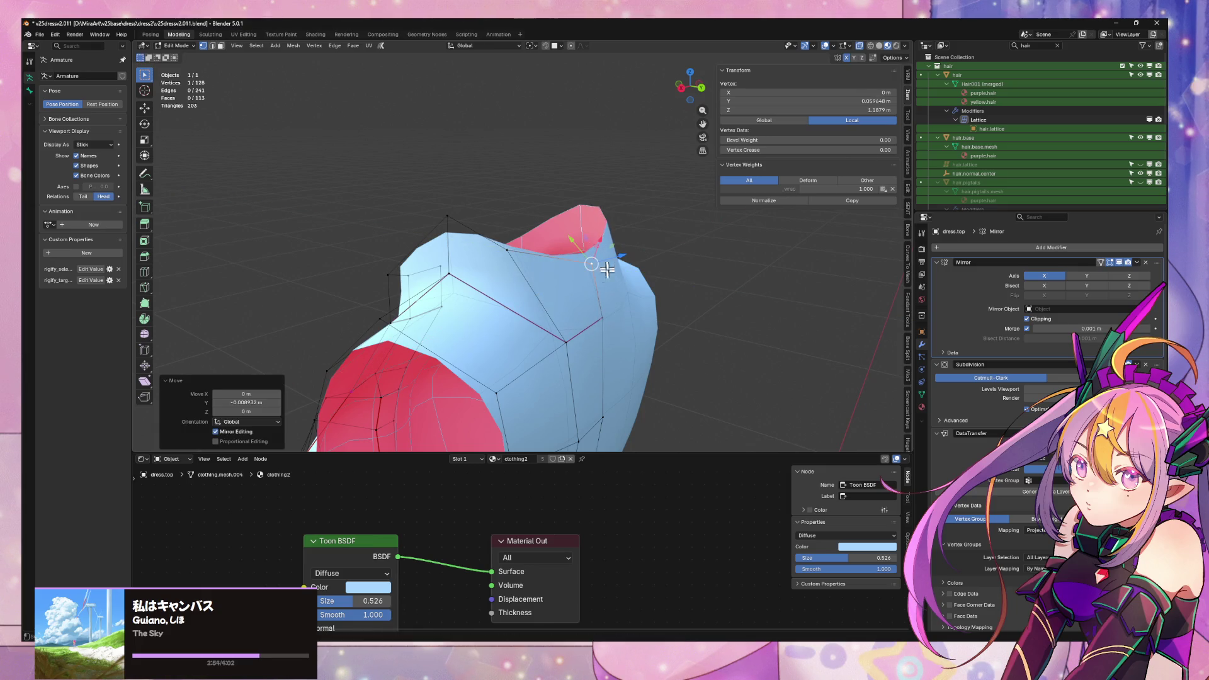
# - Select a collar edge in edge mode, inspect the collar, and leave Local View
pyautogui.press('2')
pyautogui.click(568, 337)
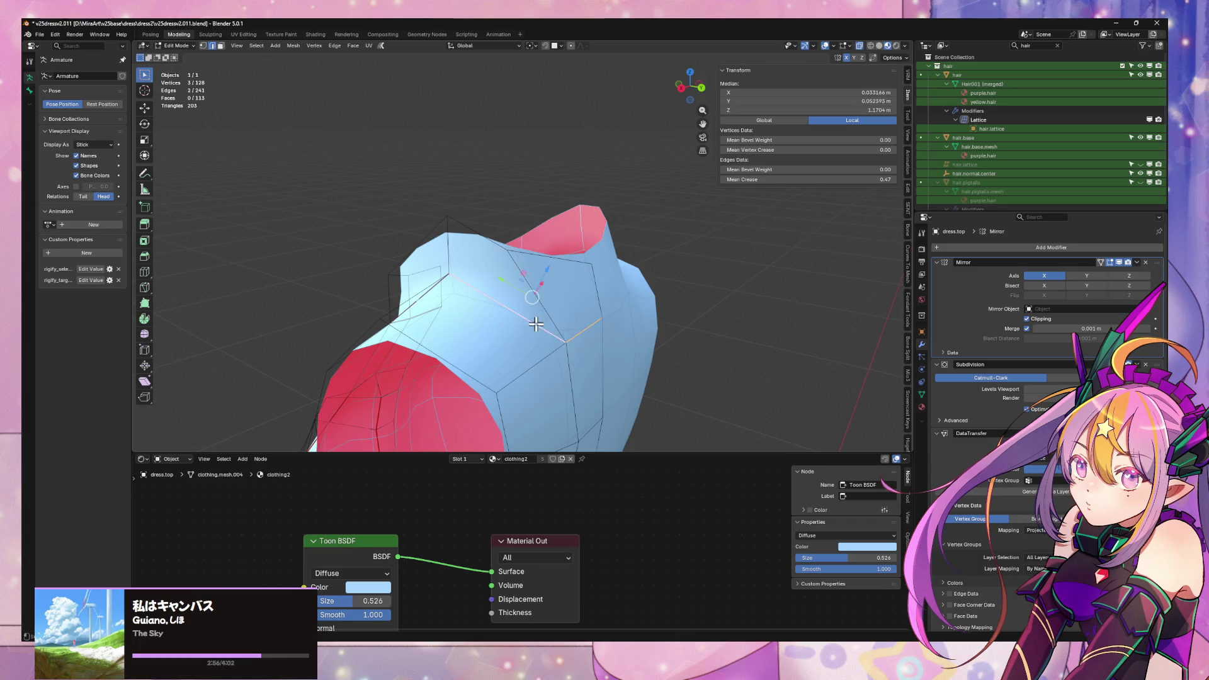
pyautogui.moveTo(536, 324); pyautogui.dragTo(608, 316, button='middle')
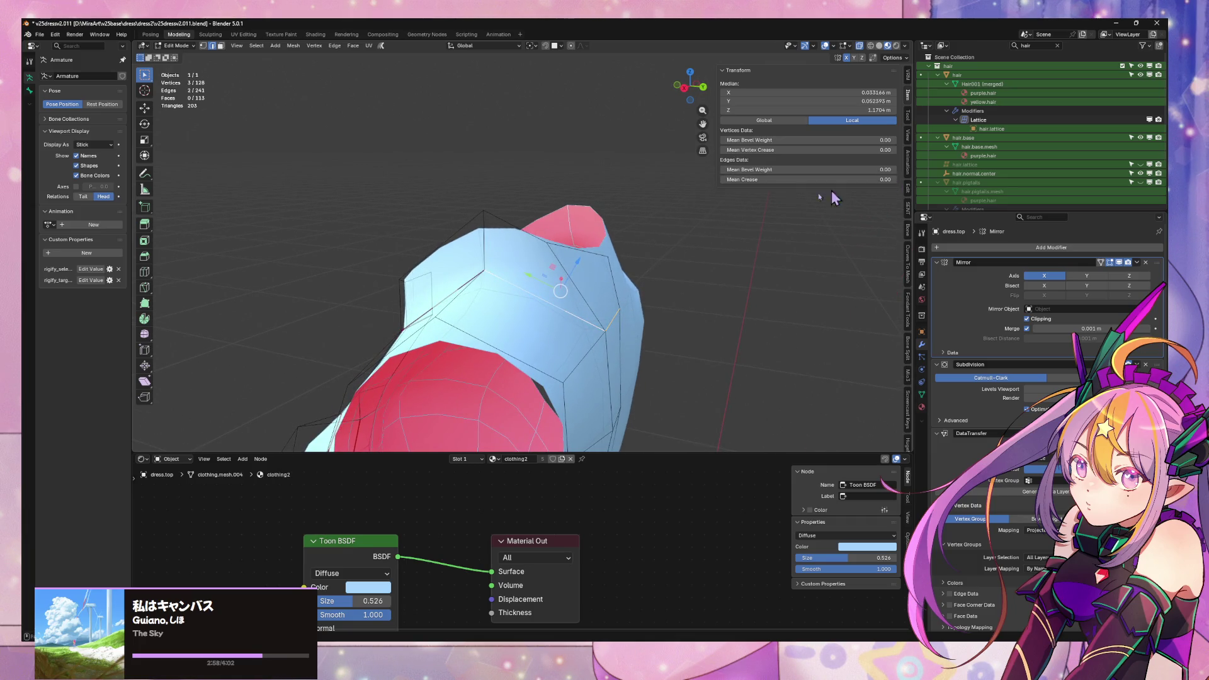
pyautogui.moveTo(834, 198)
pyautogui.mouseDown(button='middle')
pyautogui.moveTo(769, 246)
pyautogui.moveTo(818, 251)
pyautogui.moveTo(775, 273)
pyautogui.moveTo(792, 246)
pyautogui.mouseUp(button='middle')
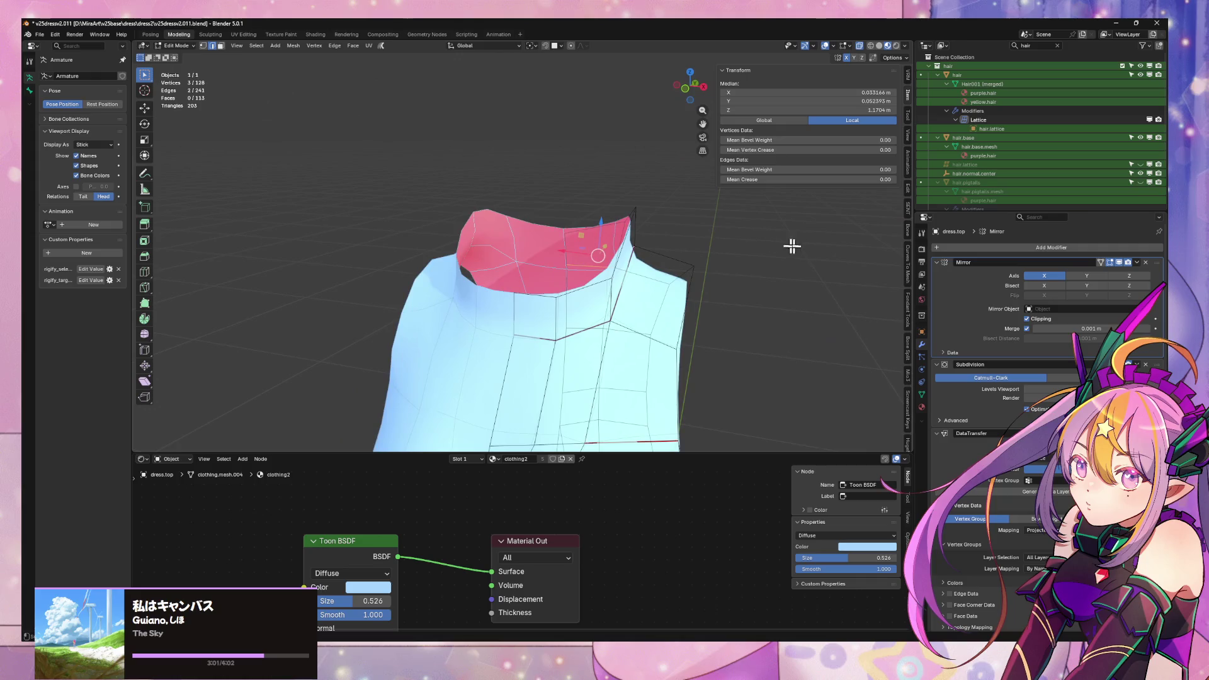
pyautogui.press('KP_Divide')
# - Hide the hair object and re-enter Edit Mode on dress.top
pyautogui.press('Tab')
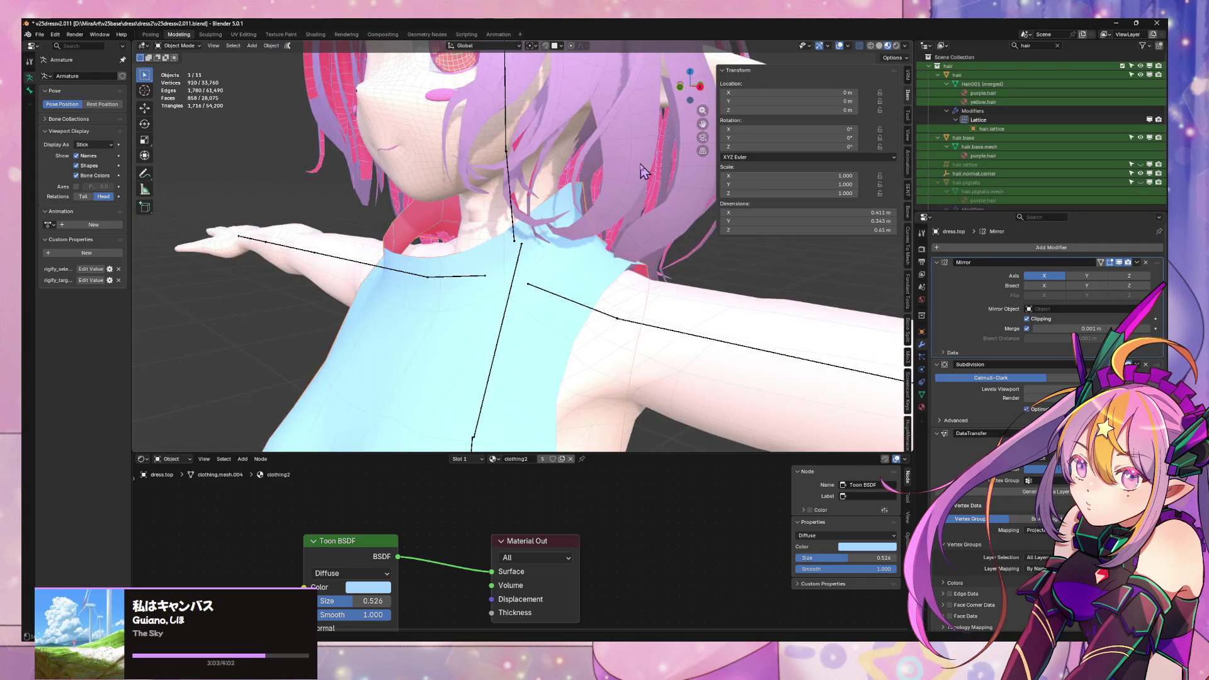
pyautogui.click(643, 171)
pyautogui.press('h')
pyautogui.moveTo(642, 179)
pyautogui.mouseDown(button='middle')
pyautogui.moveTo(677, 214)
pyautogui.moveTo(606, 216)
pyautogui.moveTo(687, 213)
pyautogui.moveTo(667, 269)
pyautogui.moveTo(454, 274)
pyautogui.moveTo(522, 286)
pyautogui.moveTo(554, 277)
pyautogui.mouseUp(button='middle')
pyautogui.click(657, 272)
pyautogui.press('Tab')
# - Move the selected collar edge along the Y axis
pyautogui.click(626, 266)
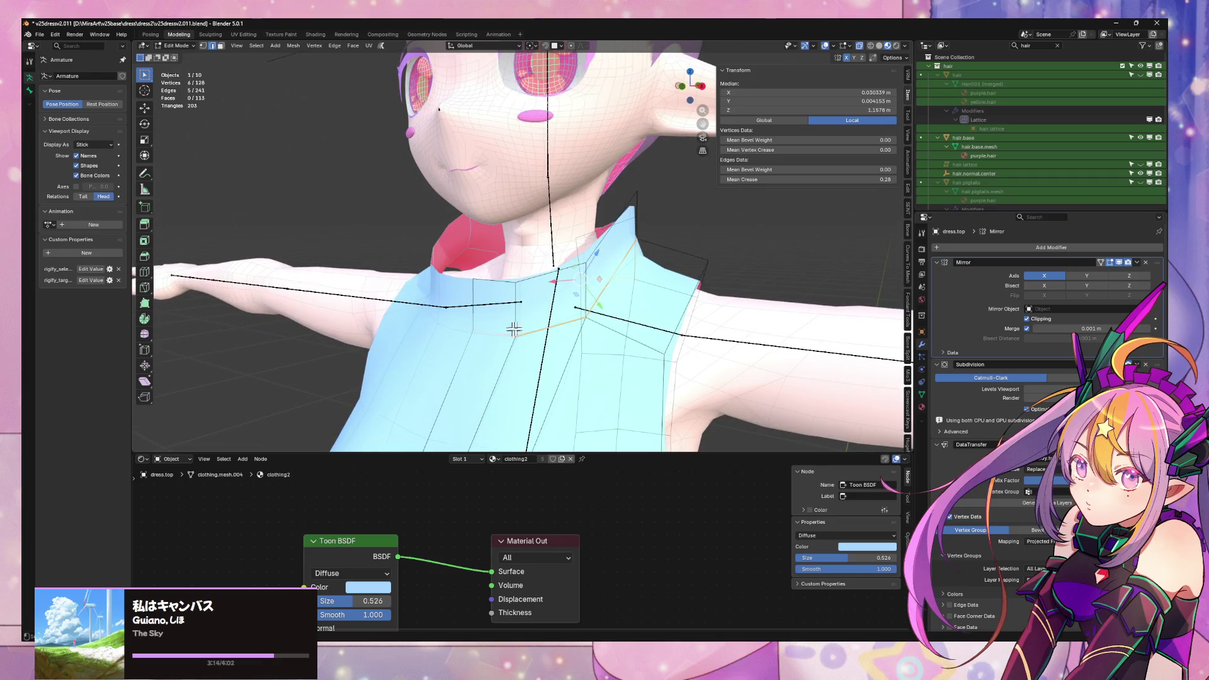
pyautogui.moveTo(515, 328); pyautogui.dragTo(691, 292, button='middle')
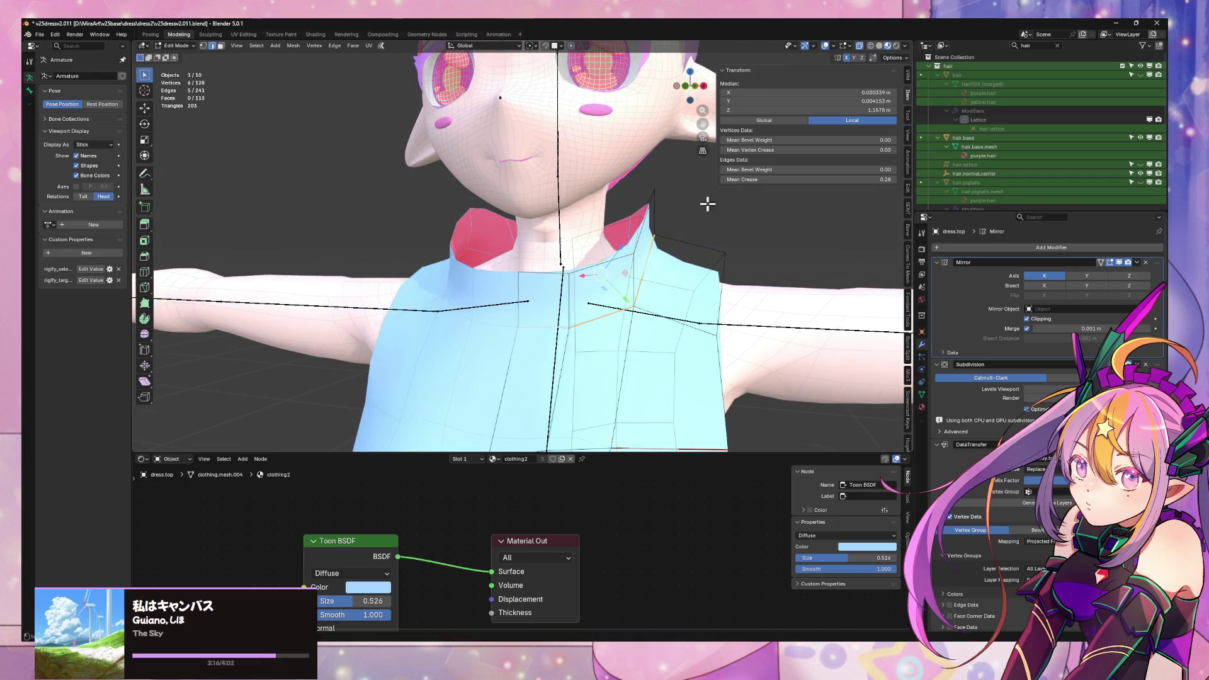
pyautogui.press('g')
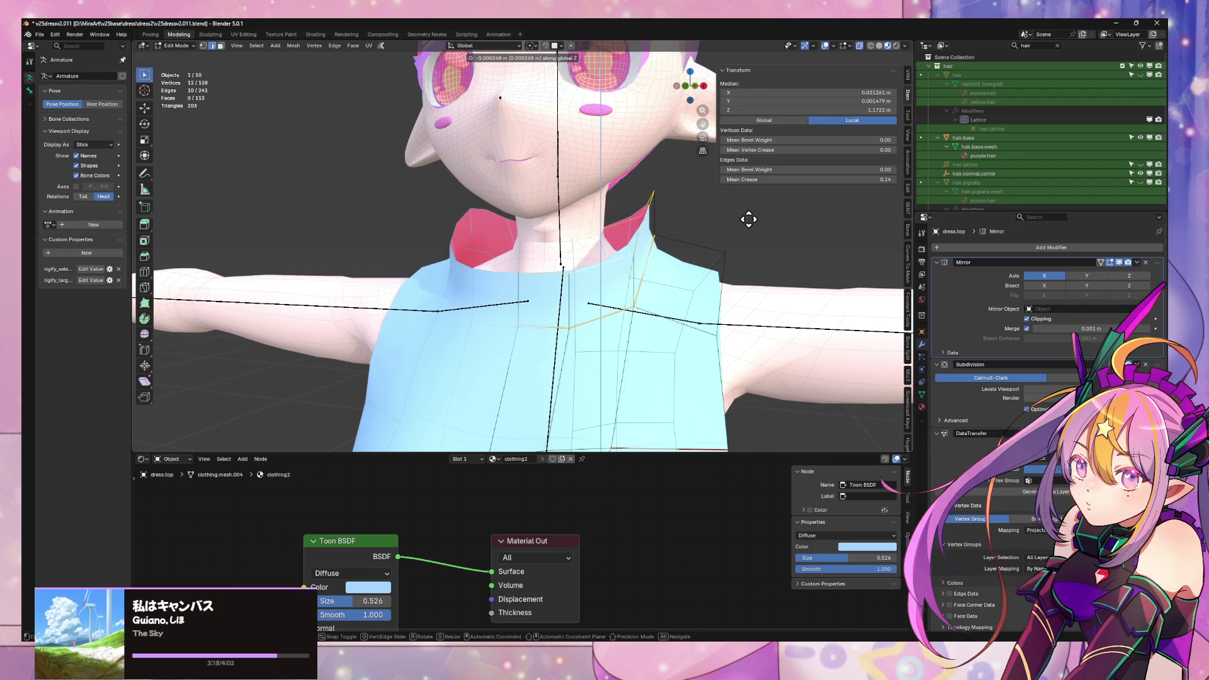
pyautogui.press('y')
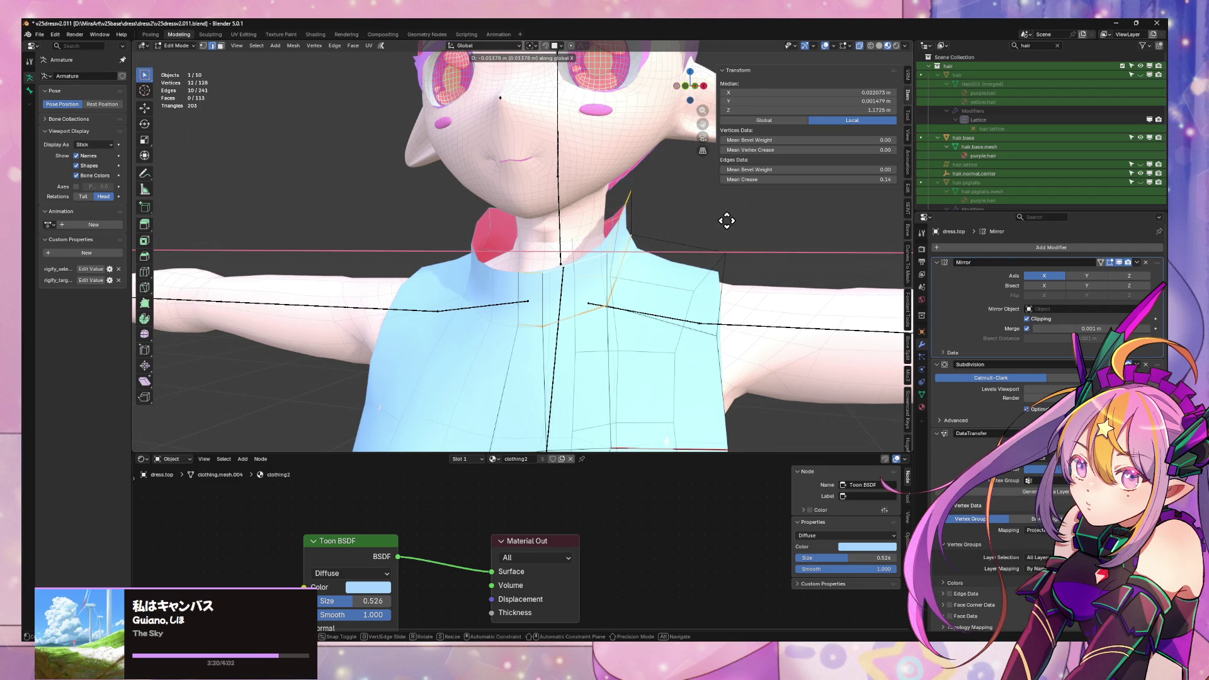
pyautogui.click(727, 221)
# - Slide a vertex near the neck along its edge
pyautogui.moveTo(727, 219); pyautogui.dragTo(587, 234, button='middle')
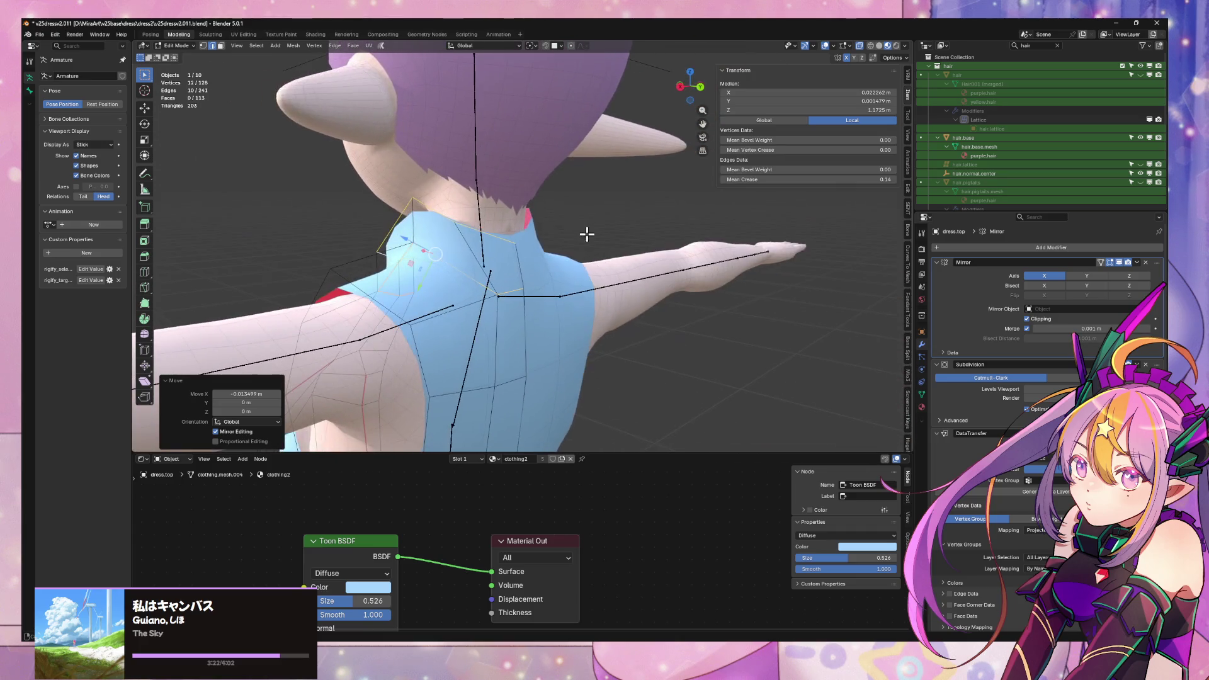
pyautogui.click(490, 226)
pyautogui.press('g')
pyautogui.press('x')
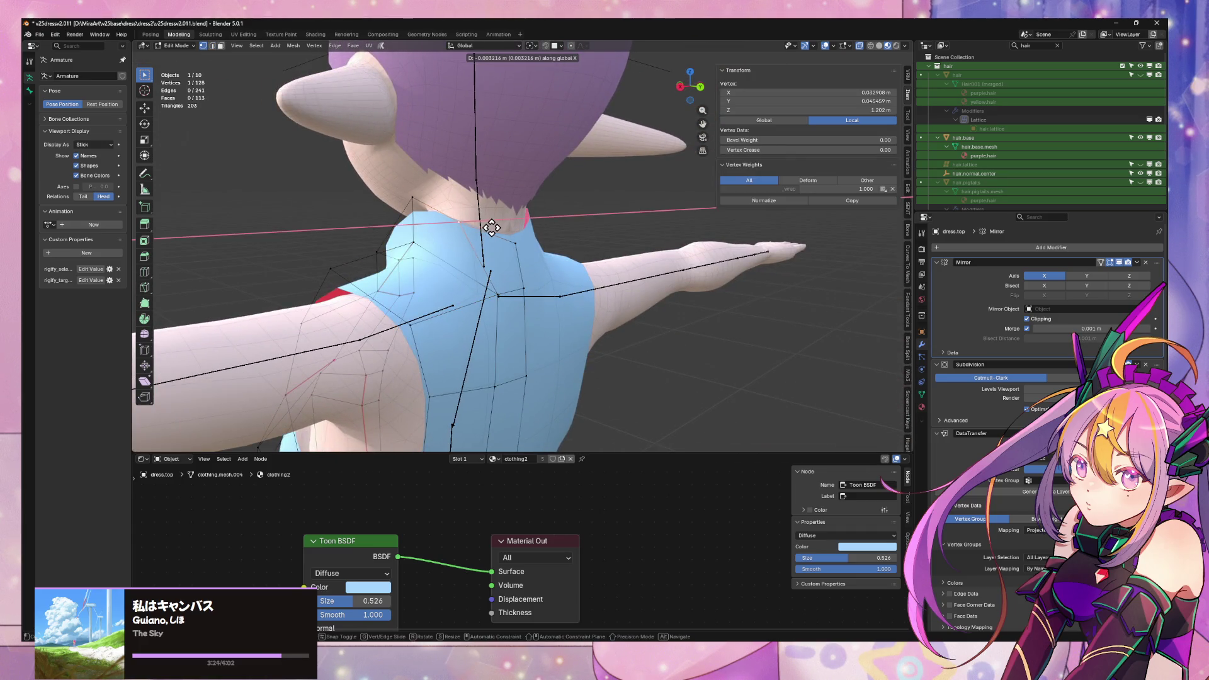
pyautogui.press('g')
pyautogui.click(515, 240)
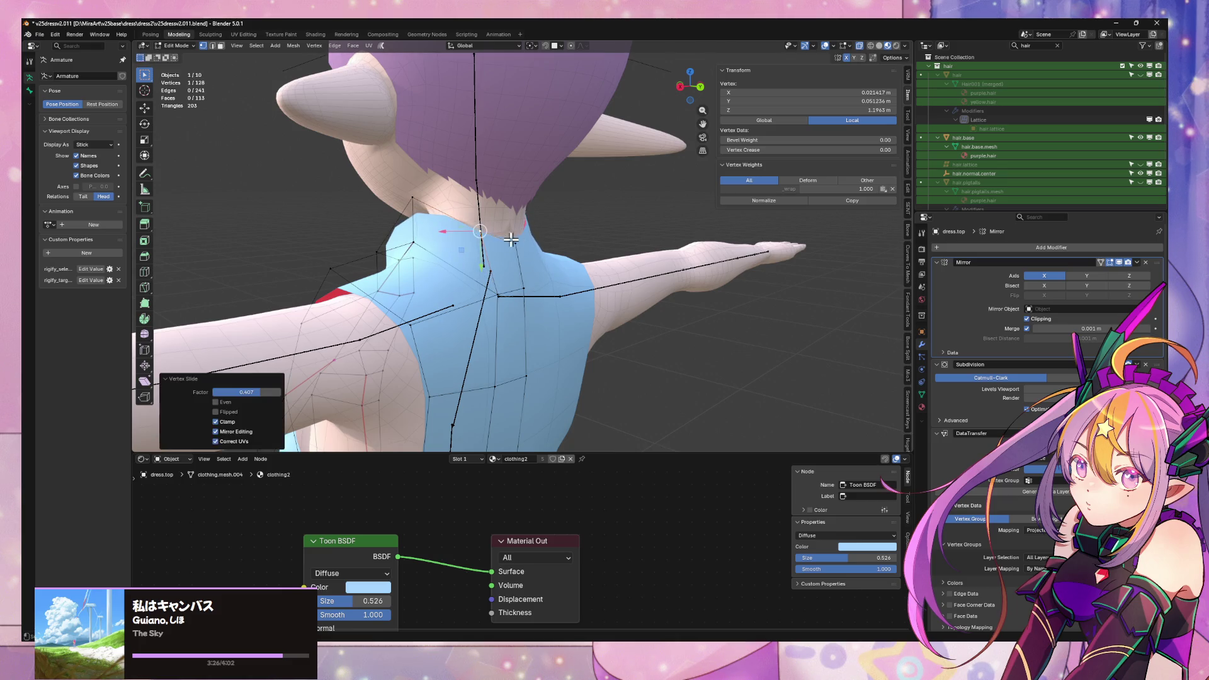
# - Lower a higher collar vertex slightly along Z
pyautogui.moveTo(515, 239)
pyautogui.mouseDown(button='middle')
pyautogui.moveTo(626, 237)
pyautogui.moveTo(584, 182)
pyautogui.moveTo(702, 211)
pyautogui.moveTo(589, 211)
pyautogui.moveTo(693, 221)
pyautogui.moveTo(506, 214)
pyautogui.mouseUp(button='middle')
pyautogui.click(583, 182)
pyautogui.scroll(-5, 610, 248)
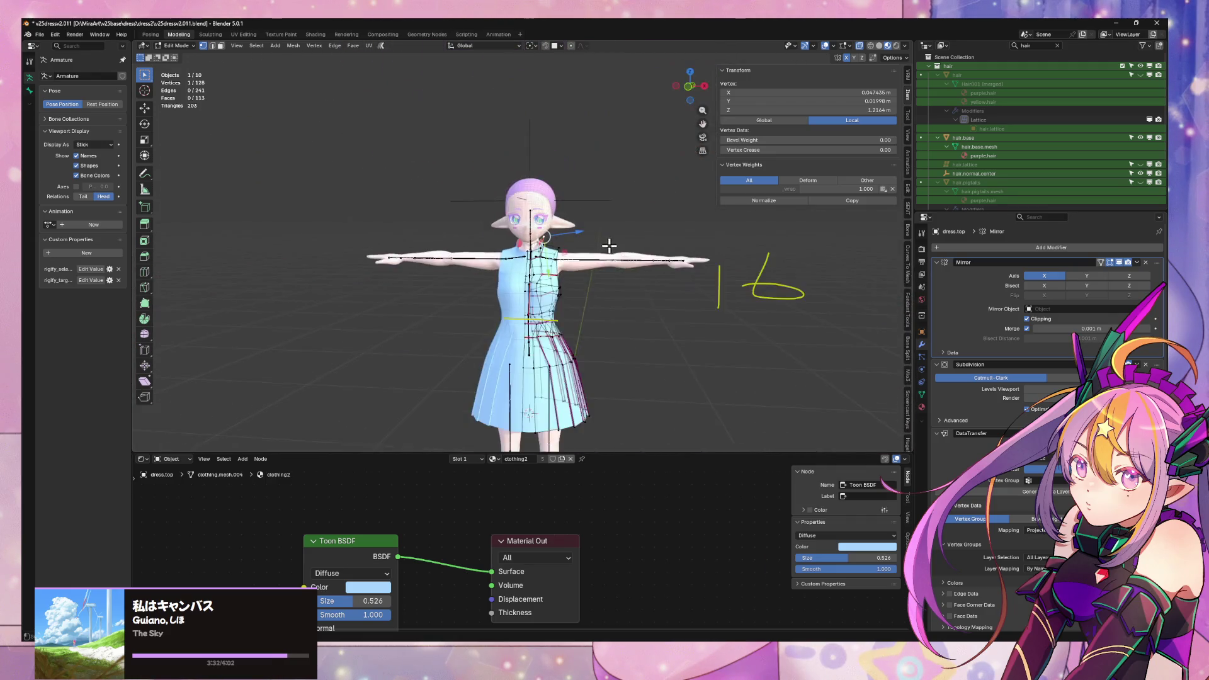
pyautogui.moveTo(610, 249)
pyautogui.mouseDown(button='middle')
pyautogui.moveTo(612, 216)
pyautogui.moveTo(590, 265)
pyautogui.moveTo(556, 213)
pyautogui.mouseUp(button='middle')
pyautogui.scroll(5, 613, 216)
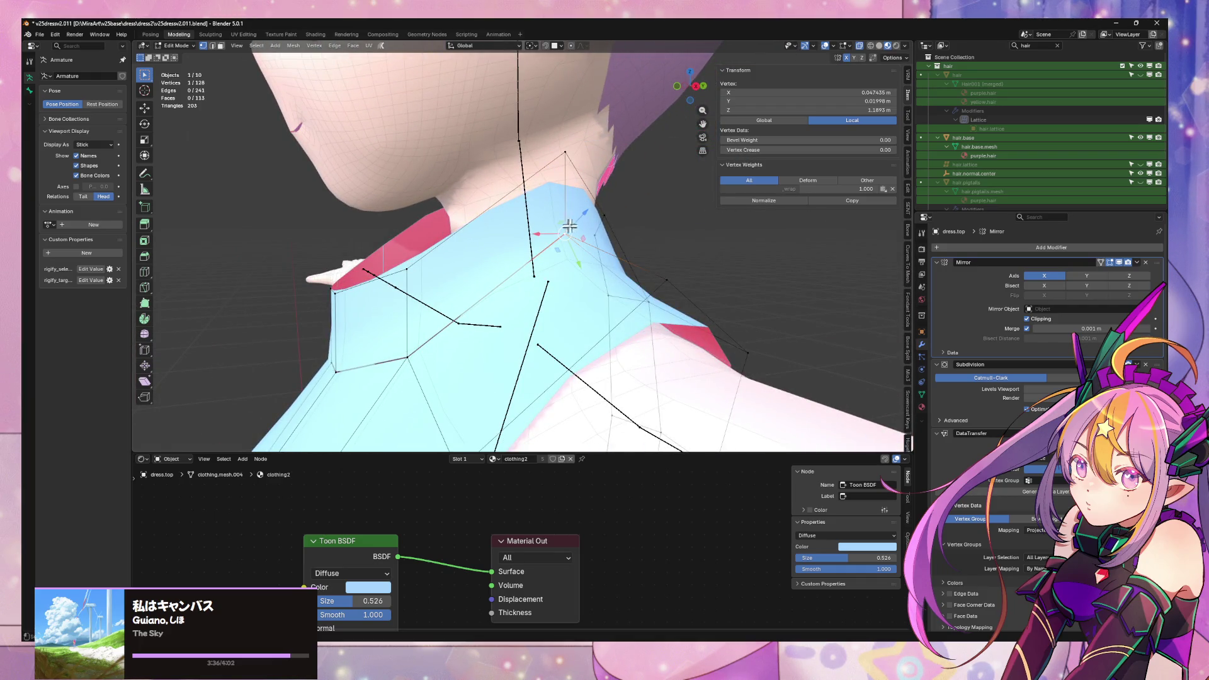
pyautogui.press('g')
pyautogui.press('z')
pyautogui.press('Escape')
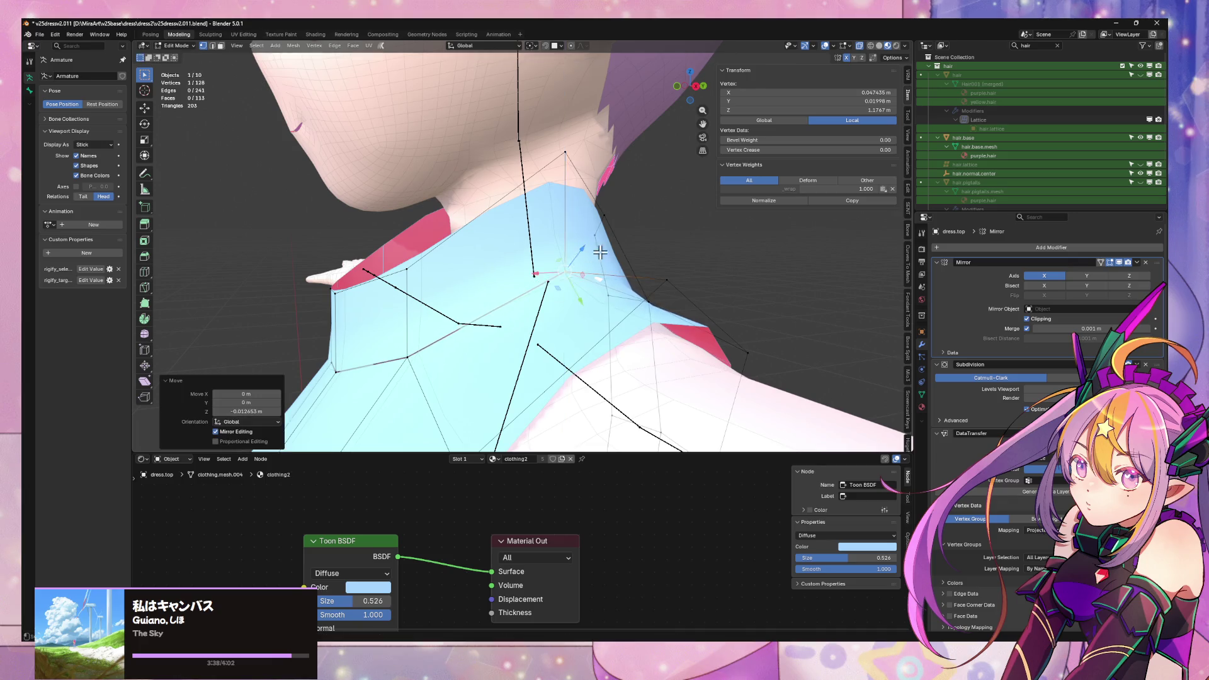
pyautogui.moveTo(561, 270)
pyautogui.mouseDown(button='middle')
pyautogui.moveTo(567, 248)
pyautogui.moveTo(637, 237)
pyautogui.mouseUp(button='middle')
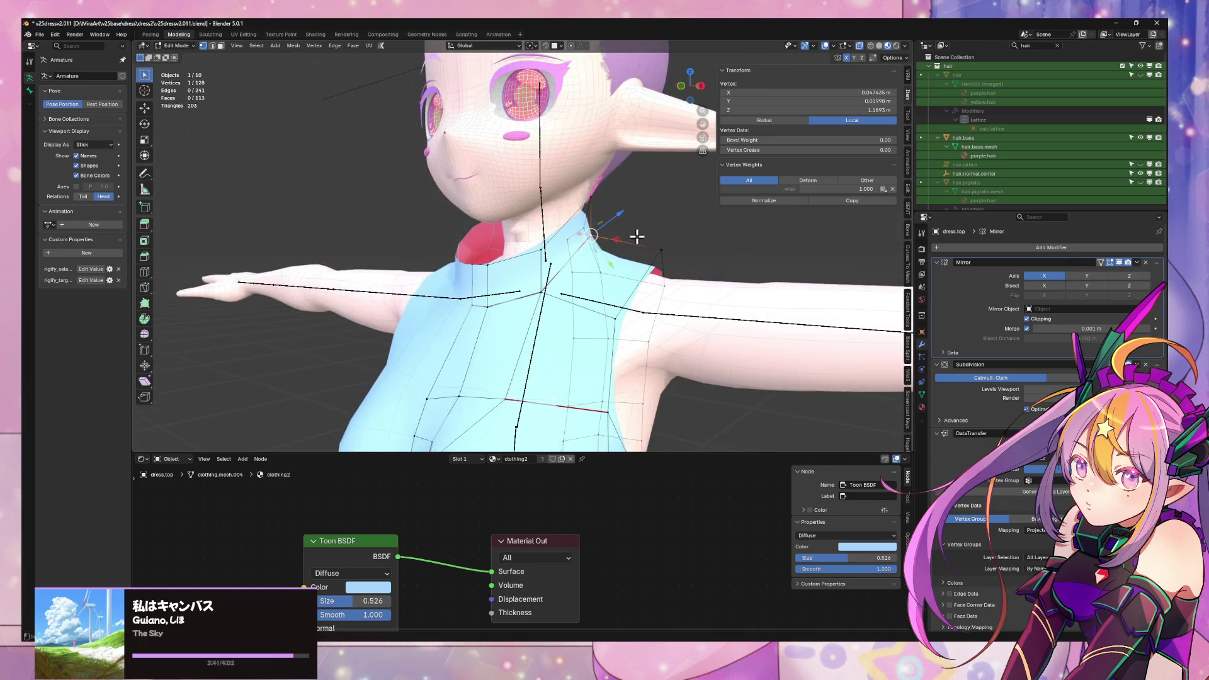
pyautogui.press('g')
pyautogui.press('z')
pyautogui.click(621, 241)
# - Scale the collar ring vertices along Z to flatten it to about half height
pyautogui.keyDown('alt'); pyautogui.click(548, 241); pyautogui.keyUp('alt')
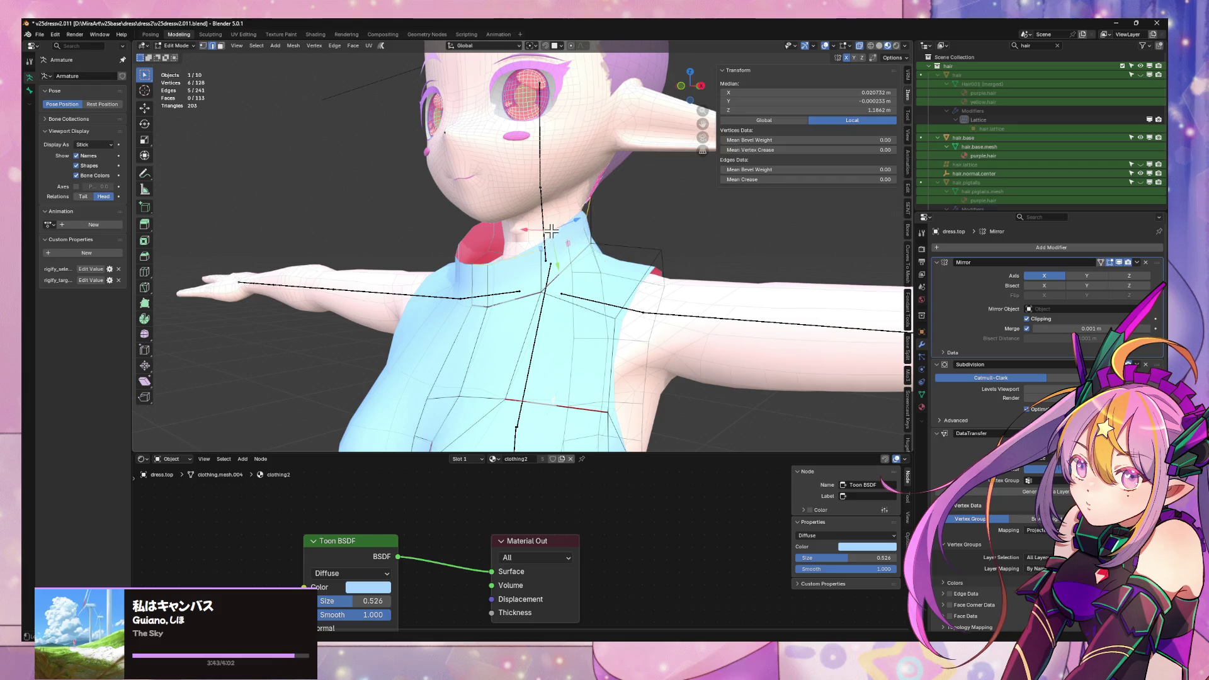
pyautogui.moveTo(547, 241); pyautogui.dragTo(819, 147, button='middle')
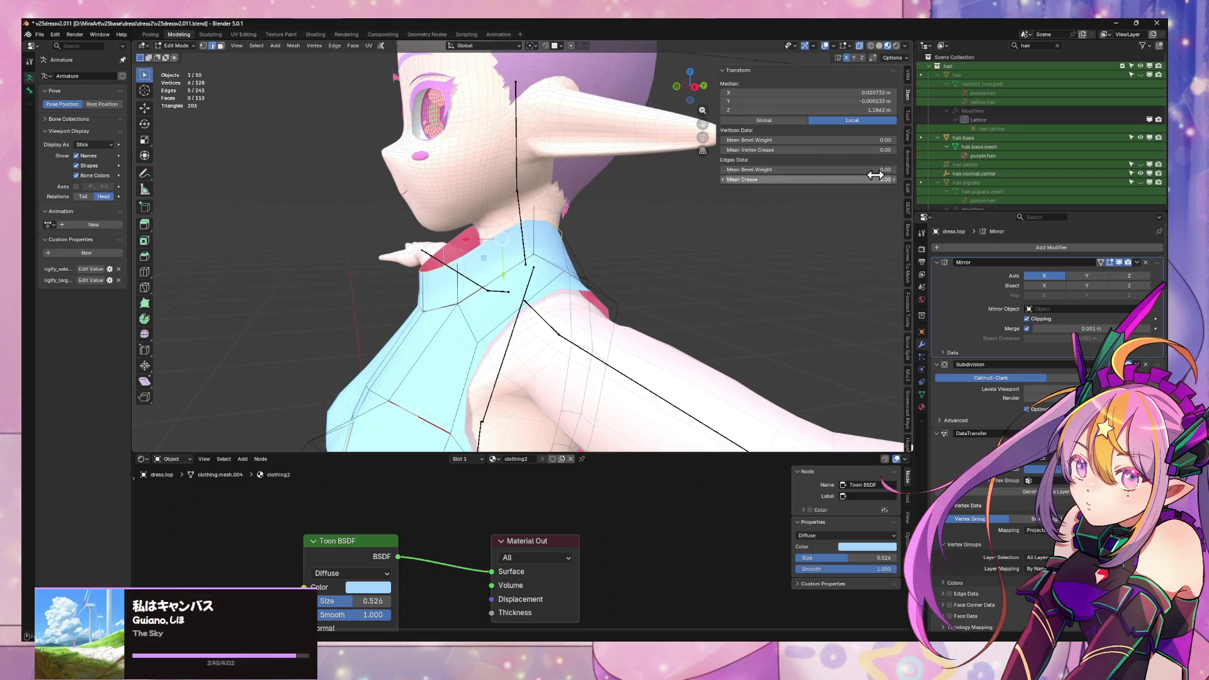
pyautogui.press('s')
pyautogui.press('z')
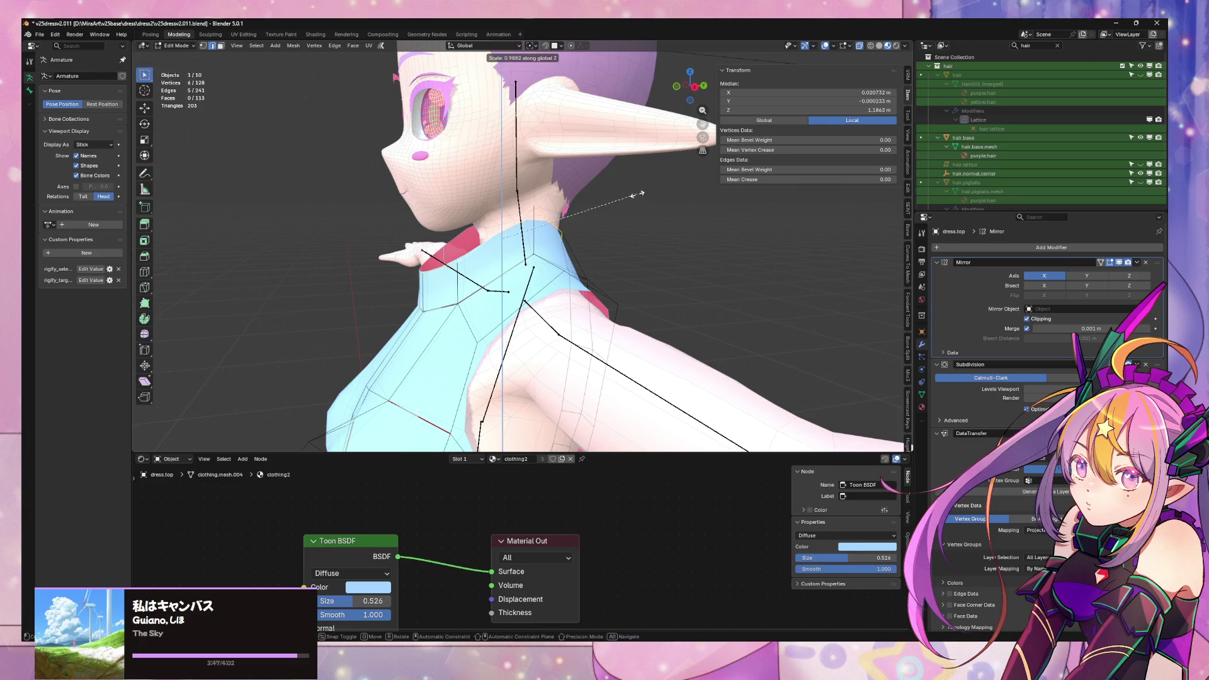
pyautogui.click(570, 255)
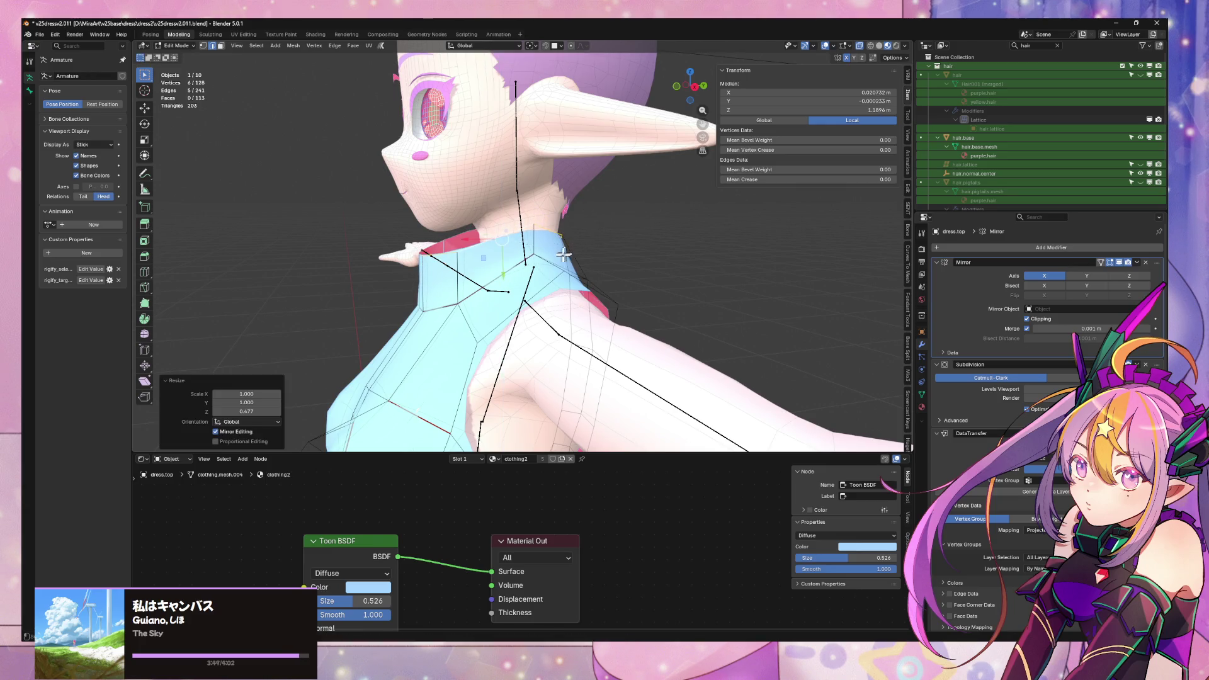
# - Move the centre-line collar edge while keeping it on the centre plane
pyautogui.moveTo(570, 254)
pyautogui.mouseDown(button='middle')
pyautogui.moveTo(653, 251)
pyautogui.moveTo(597, 269)
pyautogui.mouseUp(button='middle')
pyautogui.click(557, 328)
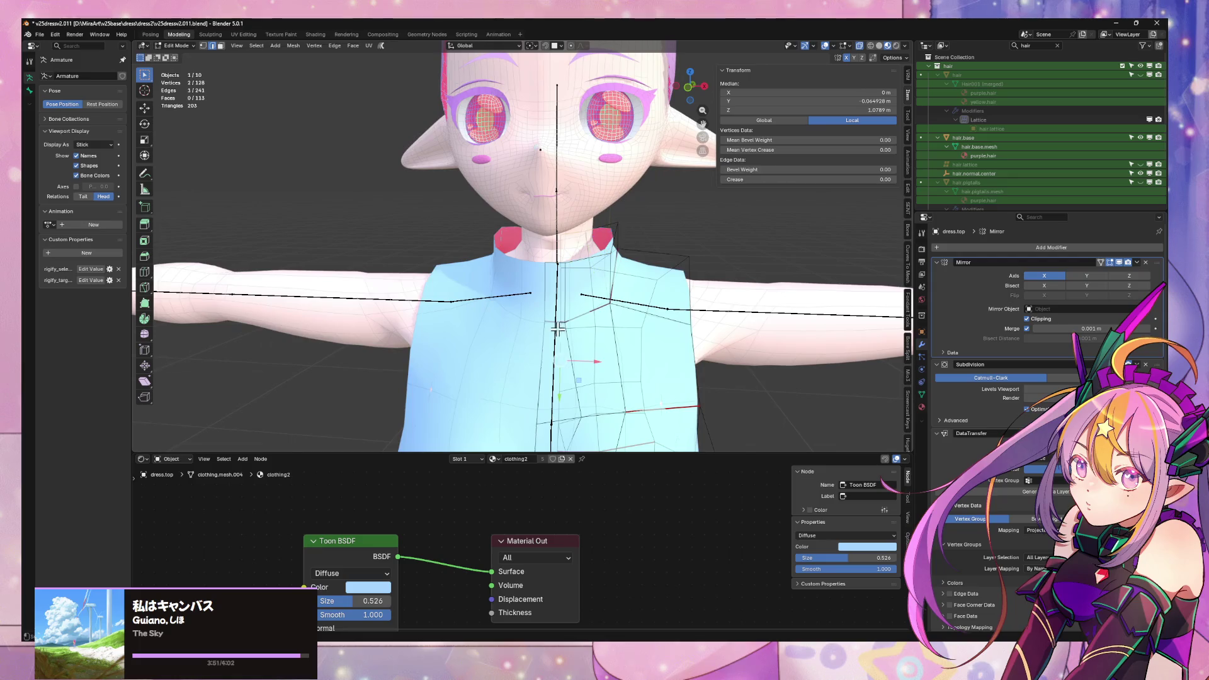
pyautogui.moveTo(634, 313); pyautogui.dragTo(447, 309, button='middle')
pyautogui.press('g')
pyautogui.press('x')
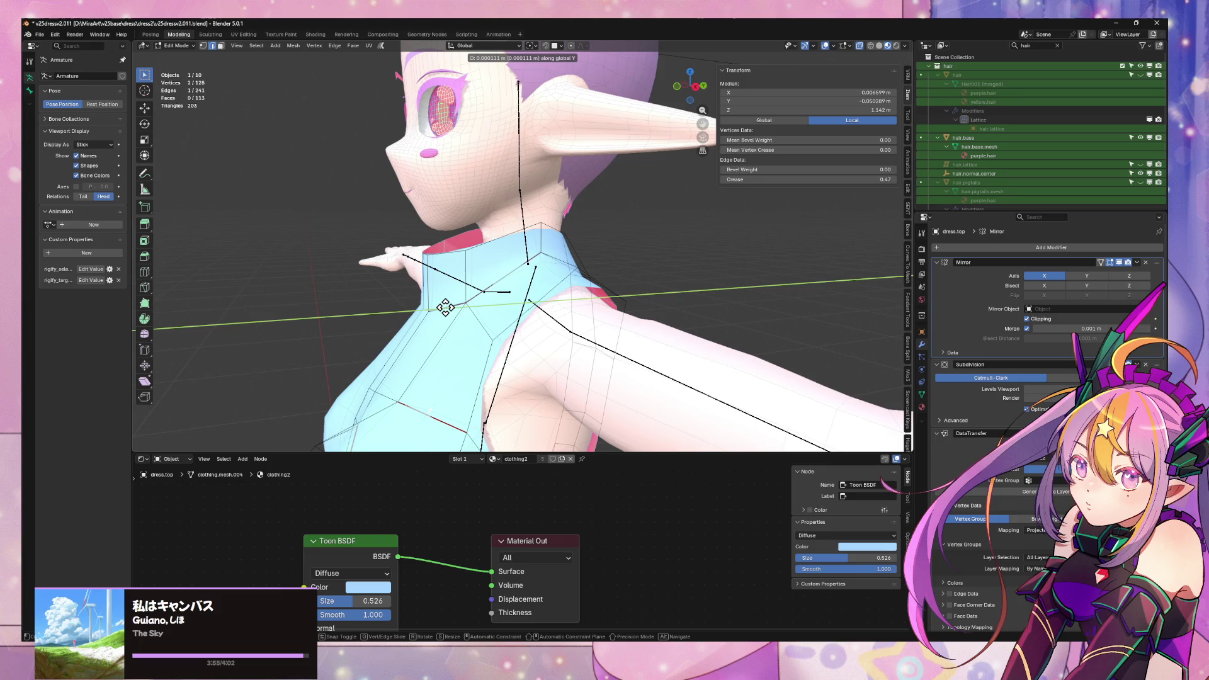
pyautogui.press('Escape')
pyautogui.press('g')
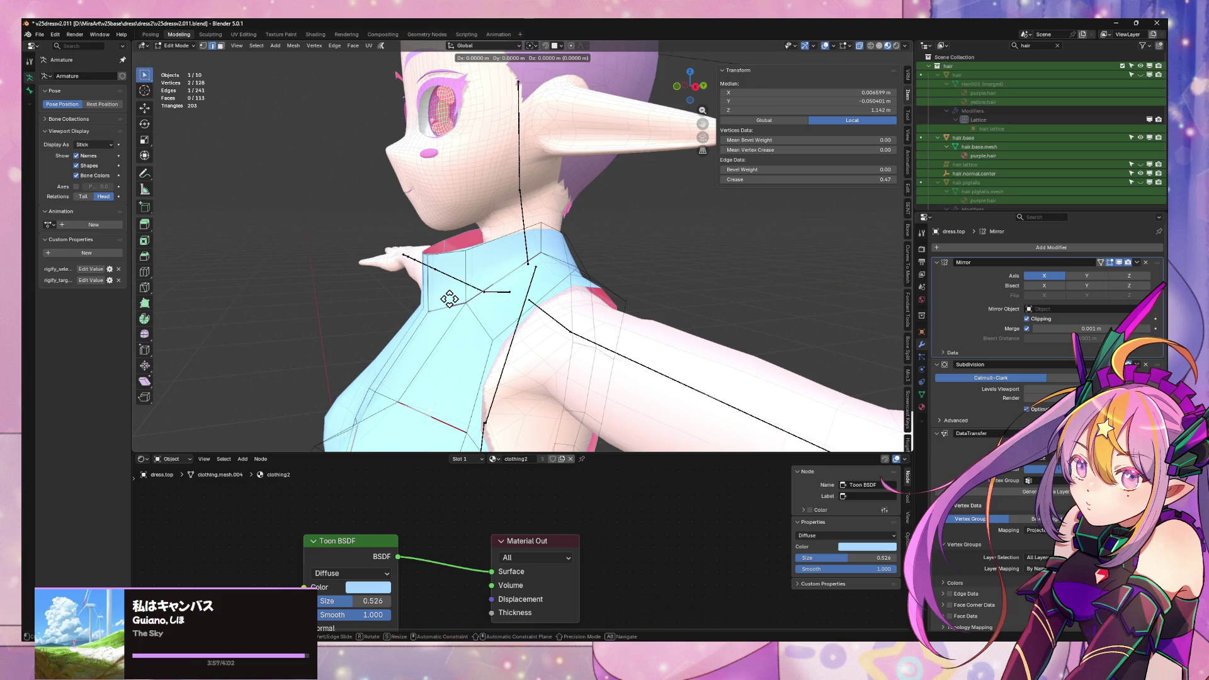
pyautogui.hotkey('shift', 'x')
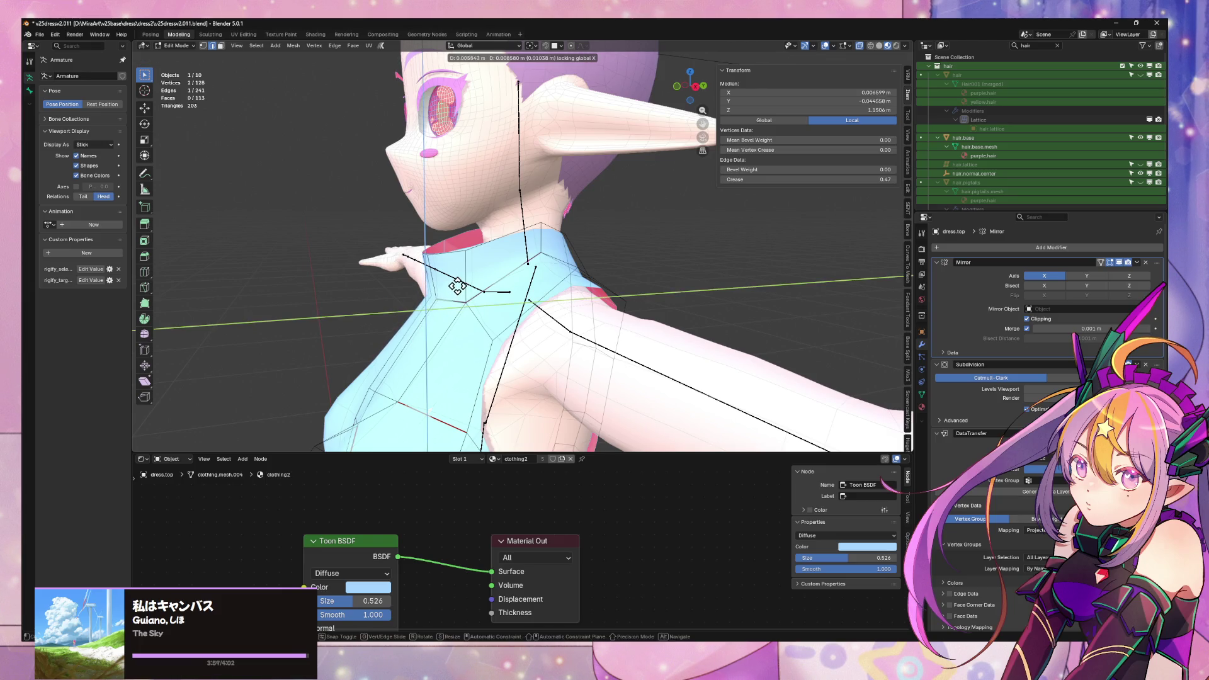
pyautogui.click(460, 284)
# - Slide a shoulder-collar vertex along its edge by factor 0.351, then select the back centre vertex
pyautogui.press('1')
pyautogui.click(492, 295)
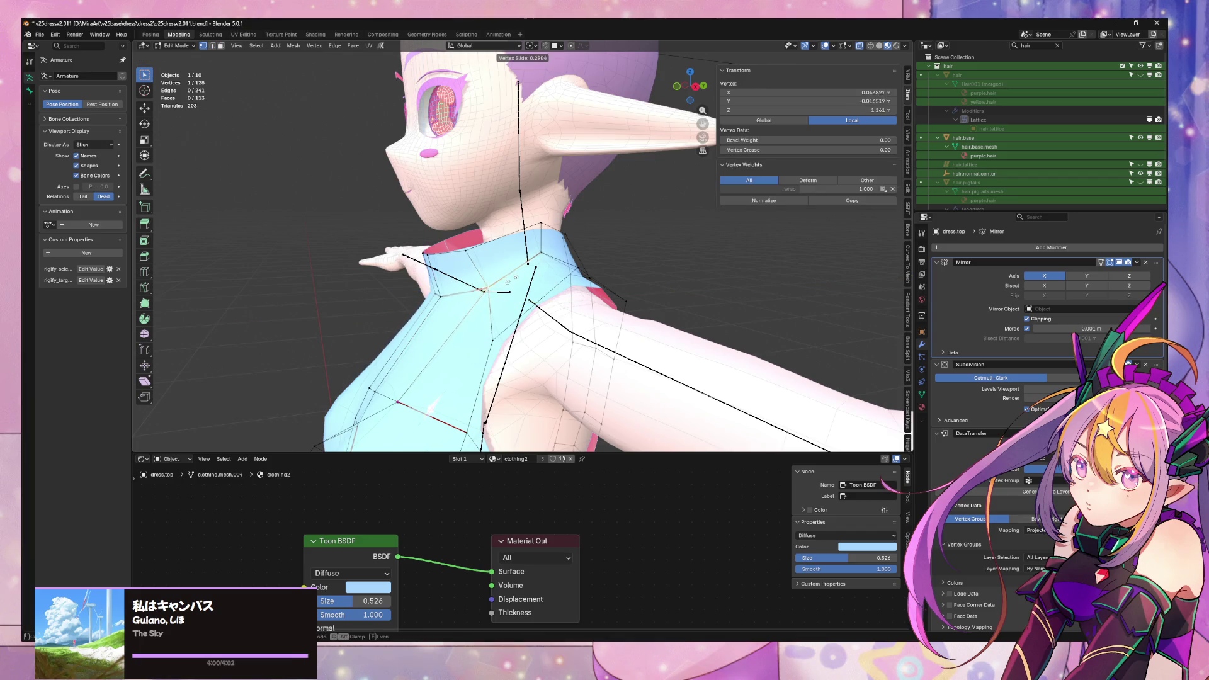
pyautogui.click(513, 281)
pyautogui.moveTo(512, 281); pyautogui.dragTo(745, 272, button='middle')
pyautogui.click(505, 243)
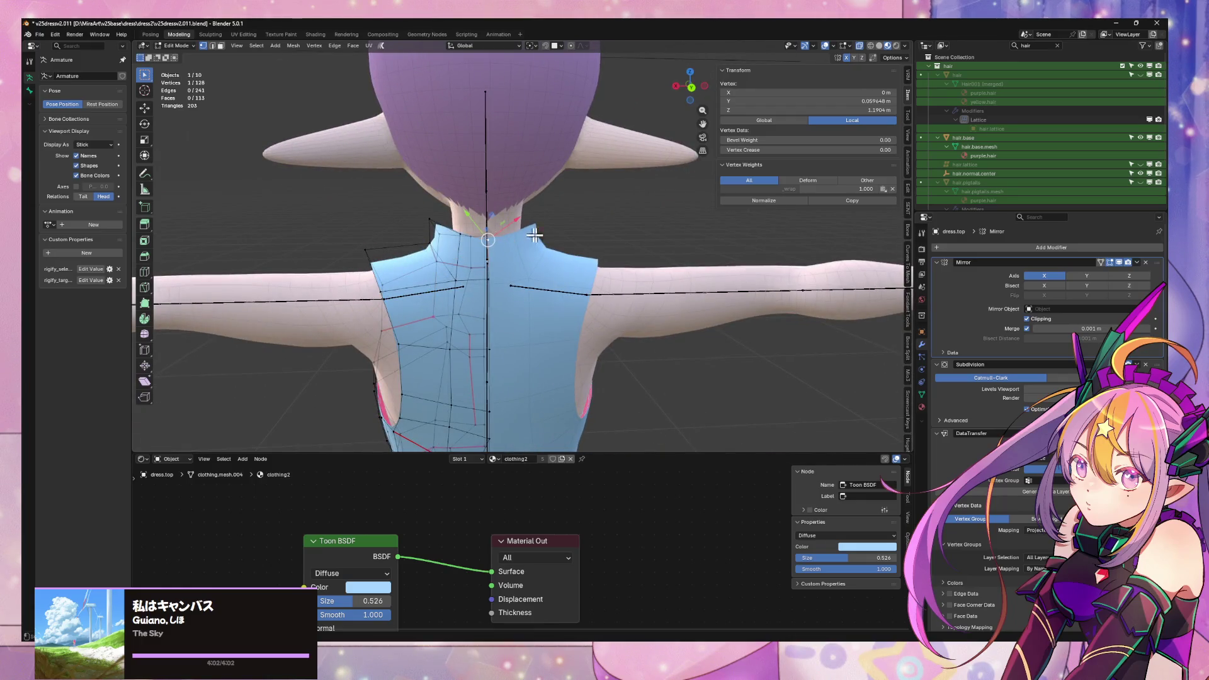
pyautogui.moveTo(505, 242); pyautogui.dragTo(567, 252, button='middle')
pyautogui.scroll(5, 581, 256)
pyautogui.scroll(-10, 612, 246)
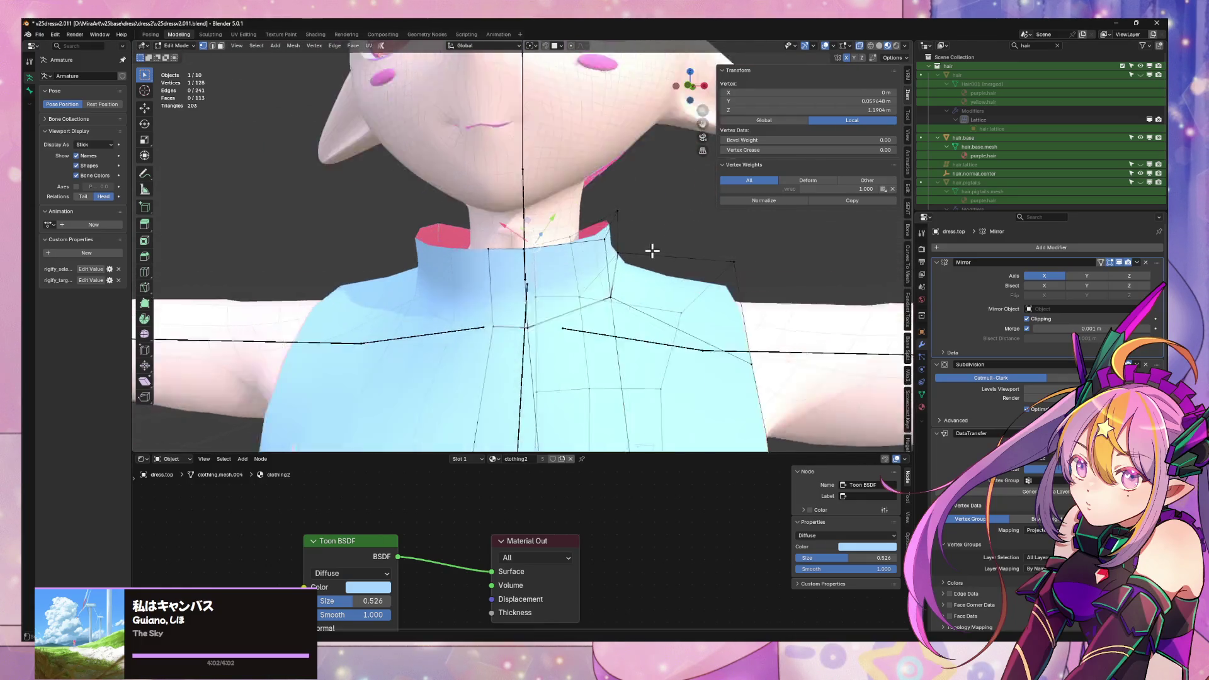
pyautogui.scroll(4, 592, 263)
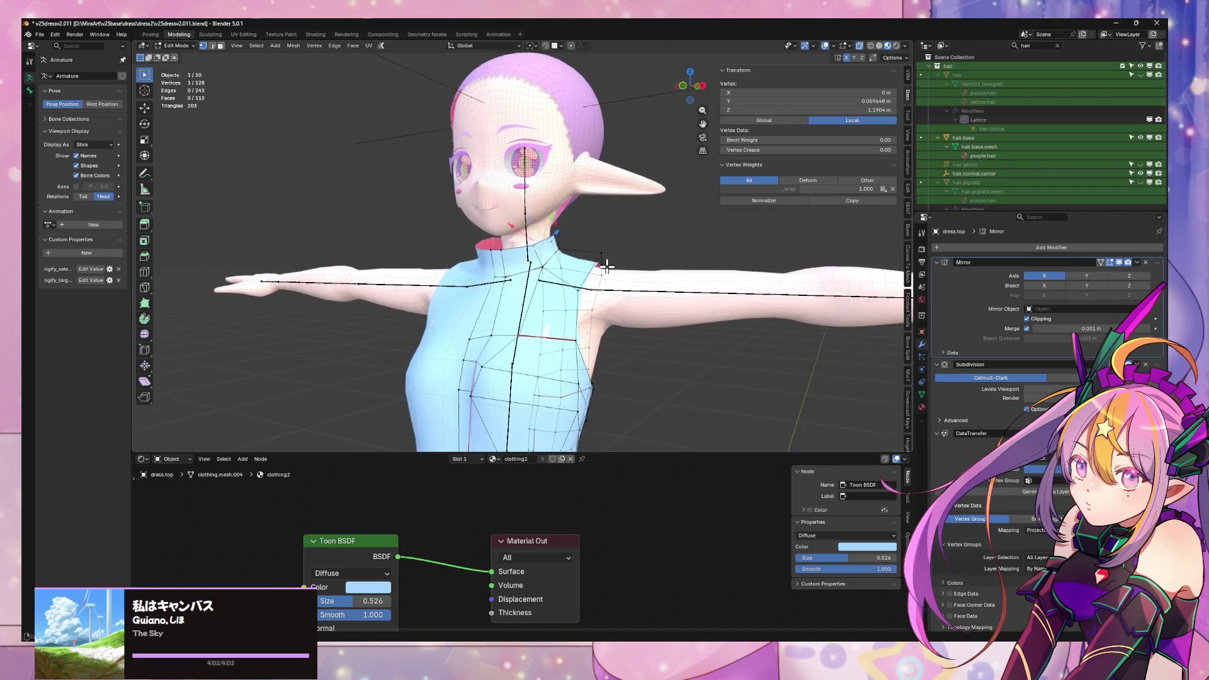
pyautogui.moveTo(592, 263); pyautogui.dragTo(539, 288, button='middle')
# - Raise a collar vertex slightly along Z in two small moves
pyautogui.scroll(2, 540, 288)
pyautogui.scroll(3, 540, 289)
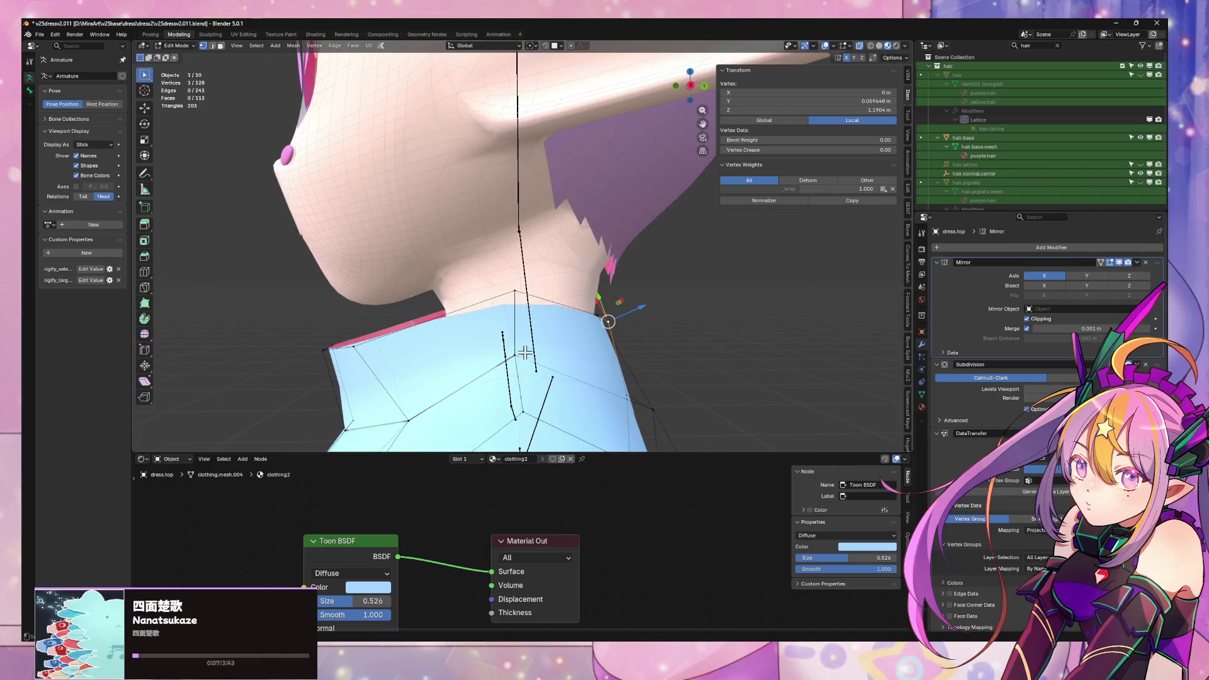
pyautogui.press('g')
pyautogui.press('z')
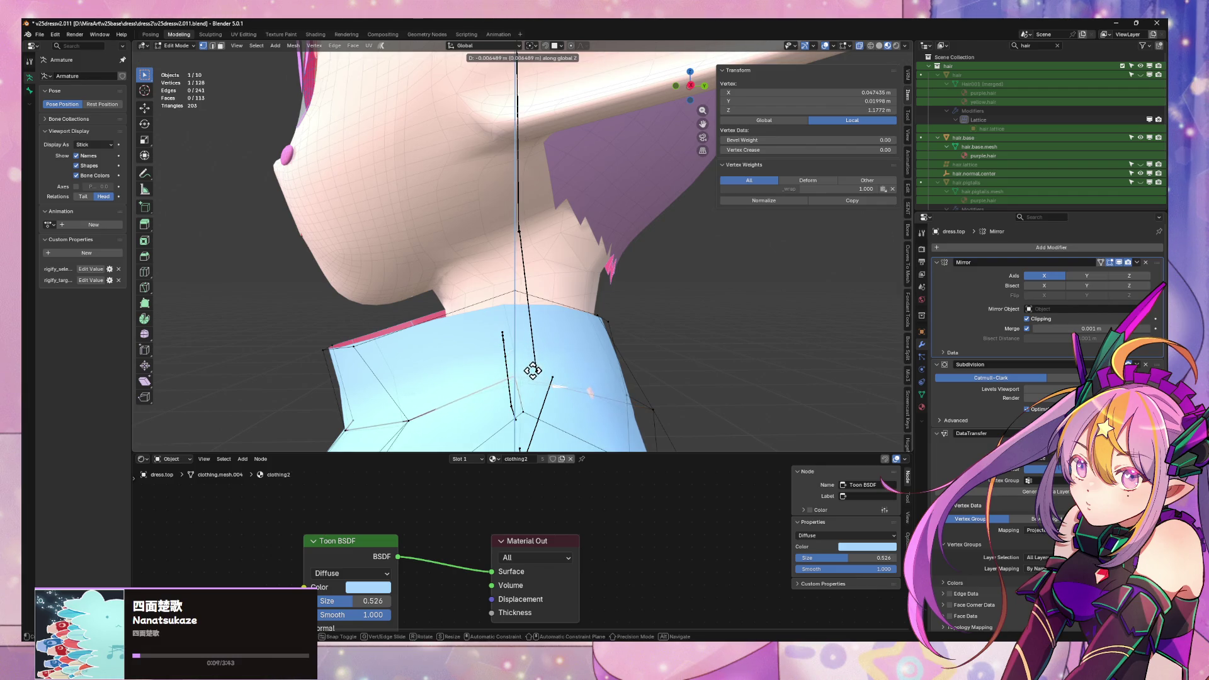
pyautogui.click(557, 334)
pyautogui.moveTo(521, 295); pyautogui.dragTo(532, 300, button='middle')
pyautogui.press('g')
pyautogui.press('z')
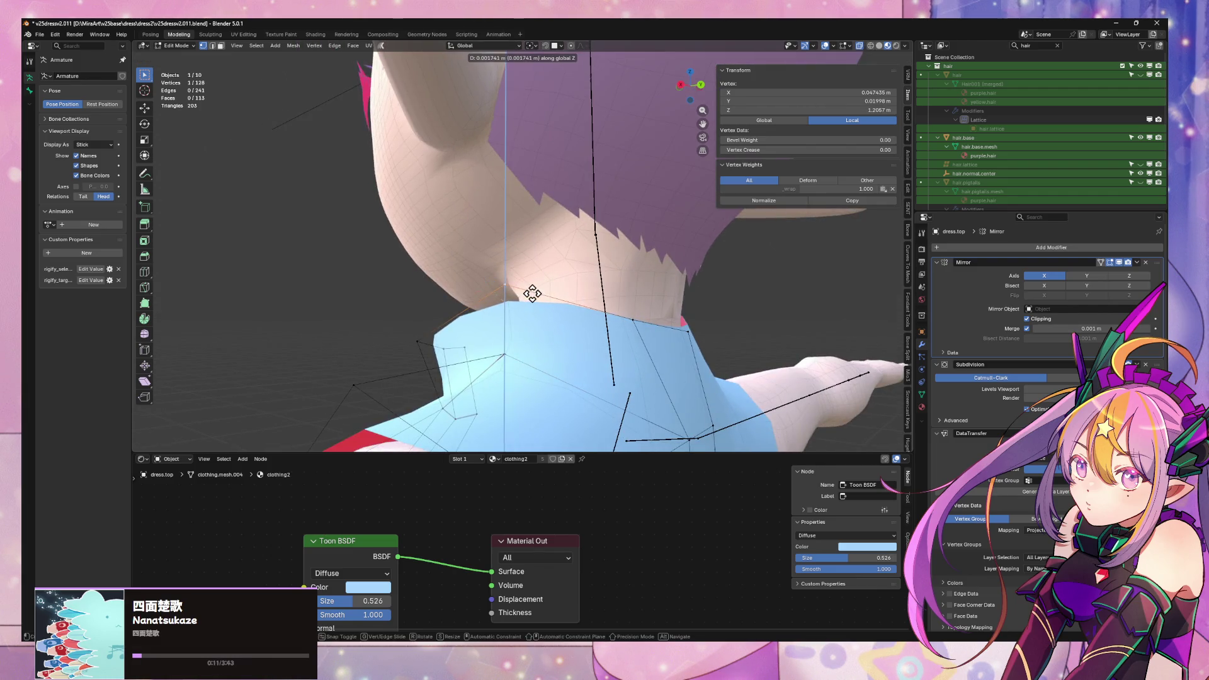
pyautogui.click(532, 288)
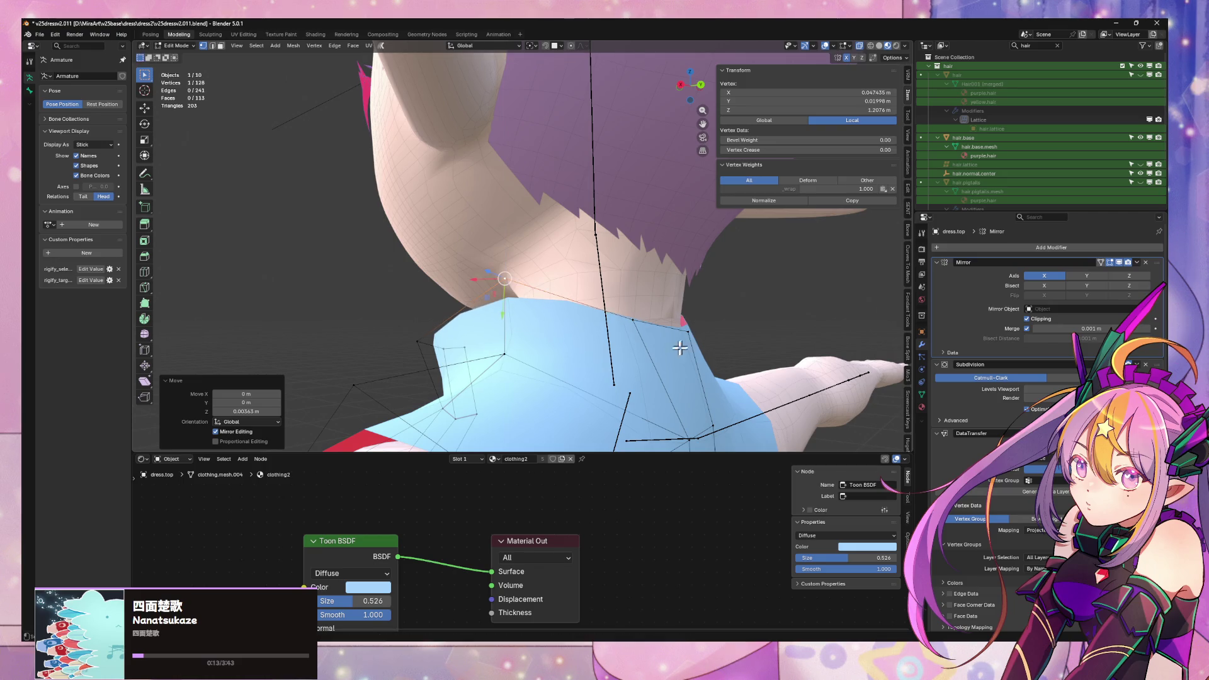
# - Raise the centre-line collar vertex along Z
pyautogui.press('g')
pyautogui.press('z')
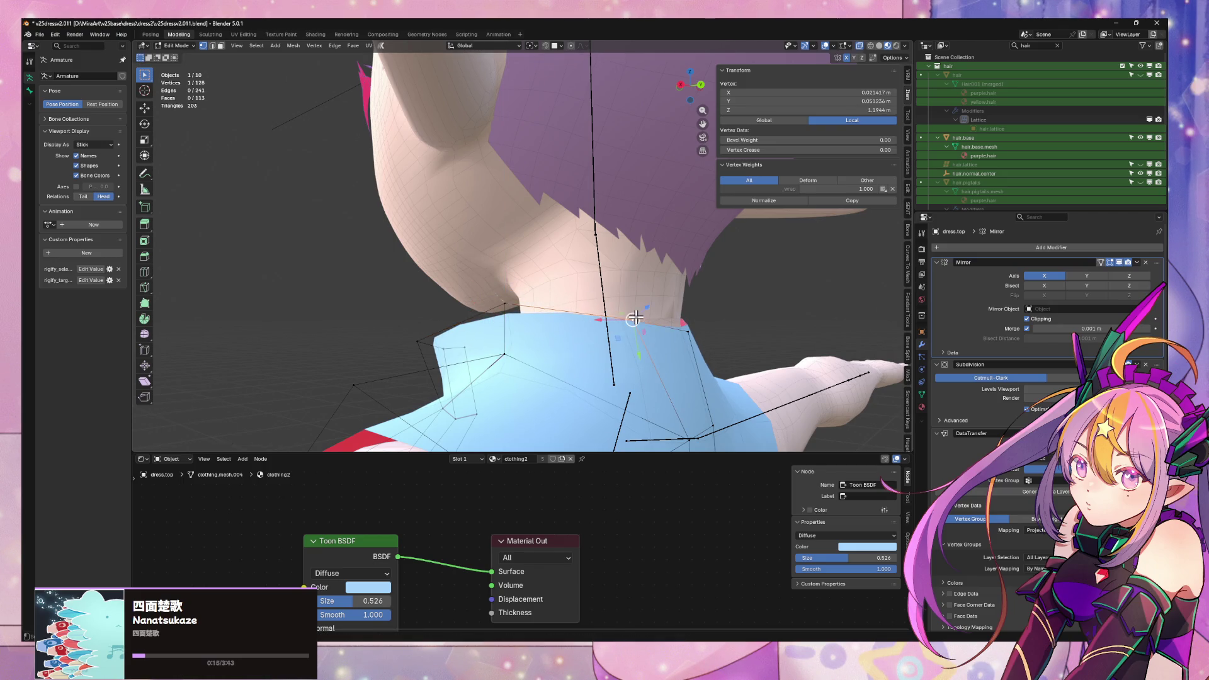
pyautogui.click(688, 328)
pyautogui.press('g')
pyautogui.press('z')
pyautogui.click(690, 321)
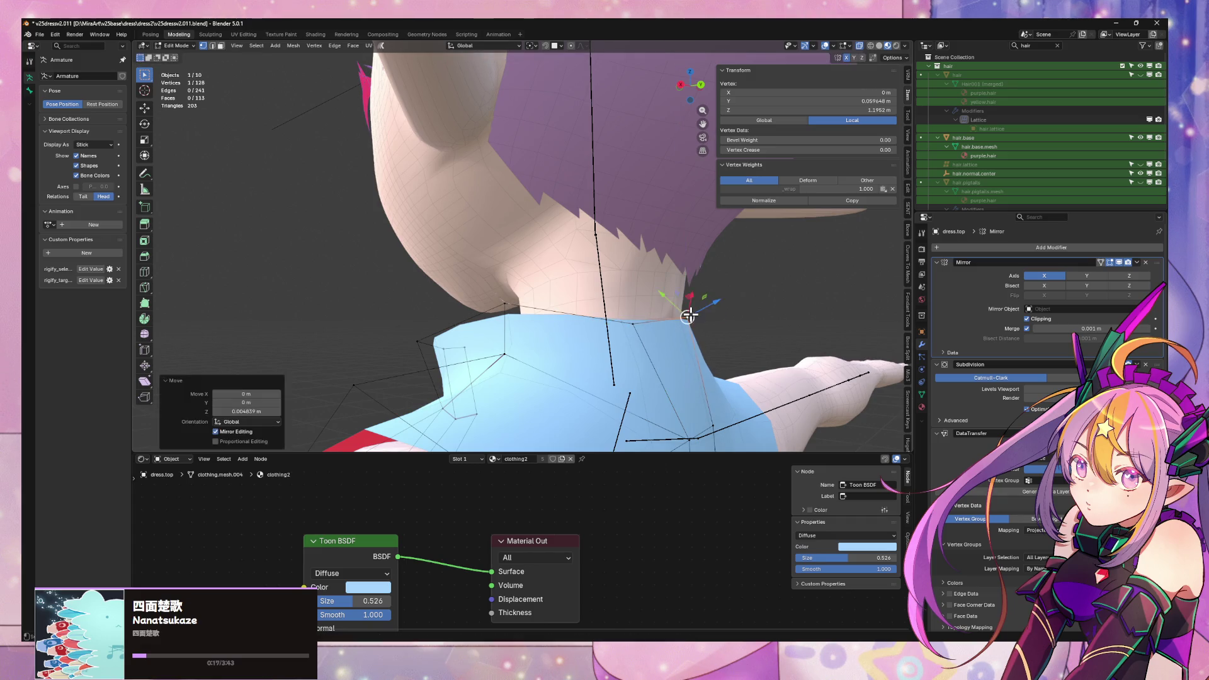
# - Push another collar vertex outward along X, then shift it along Y
pyautogui.moveTo(690, 321)
pyautogui.mouseDown(button='middle')
pyautogui.moveTo(716, 343)
pyautogui.moveTo(670, 342)
pyautogui.moveTo(647, 322)
pyautogui.moveTo(428, 312)
pyautogui.moveTo(601, 298)
pyautogui.mouseUp(button='middle')
pyautogui.scroll(2, 570, 306)
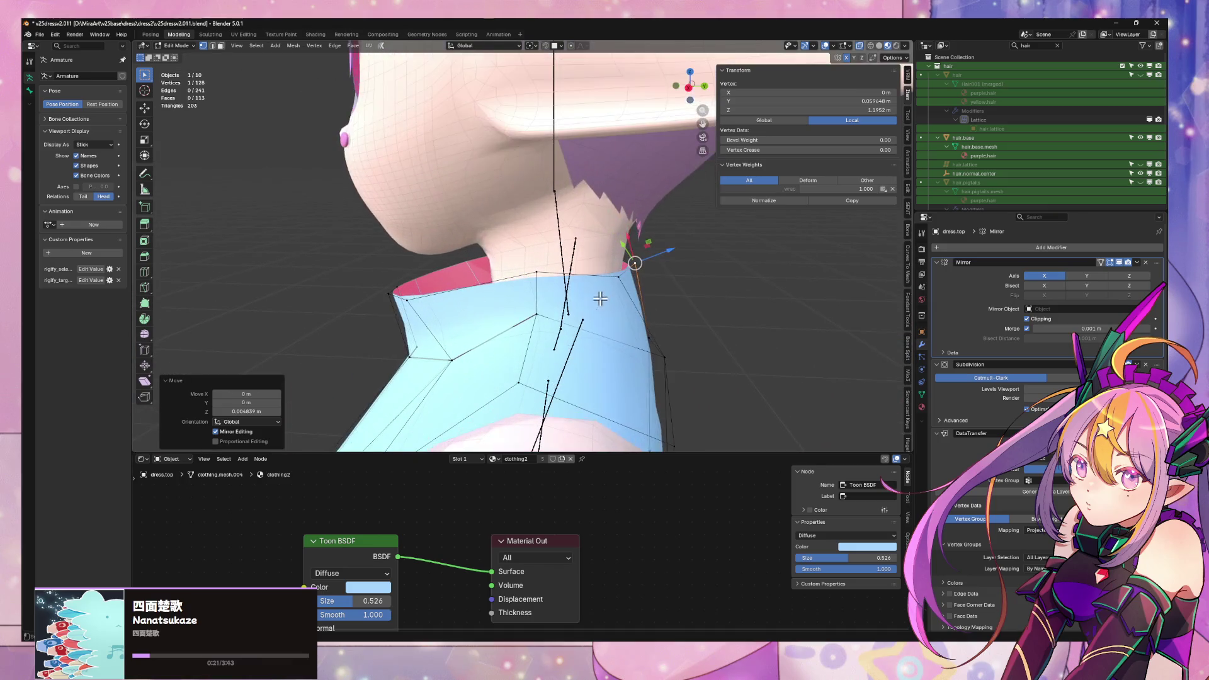
pyautogui.moveTo(677, 323); pyautogui.dragTo(652, 356, button='middle')
pyautogui.click(651, 356)
pyautogui.press('g')
pyautogui.press('x')
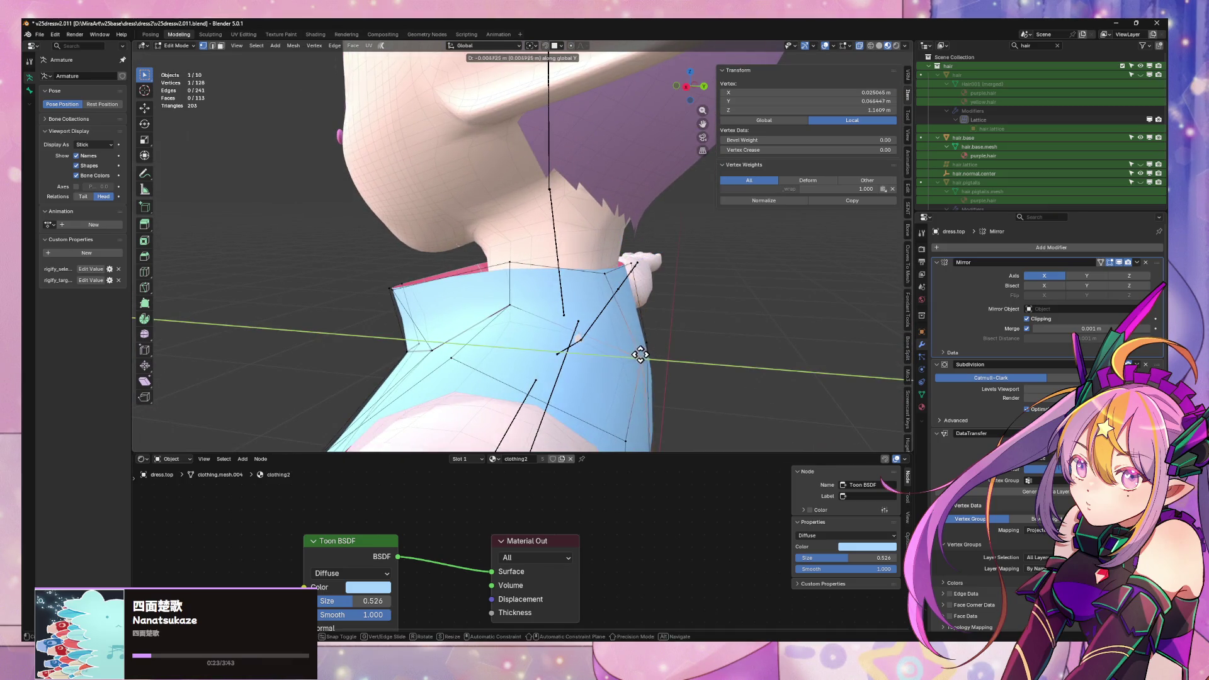
pyautogui.click(663, 347)
pyautogui.press('g')
pyautogui.press('y')
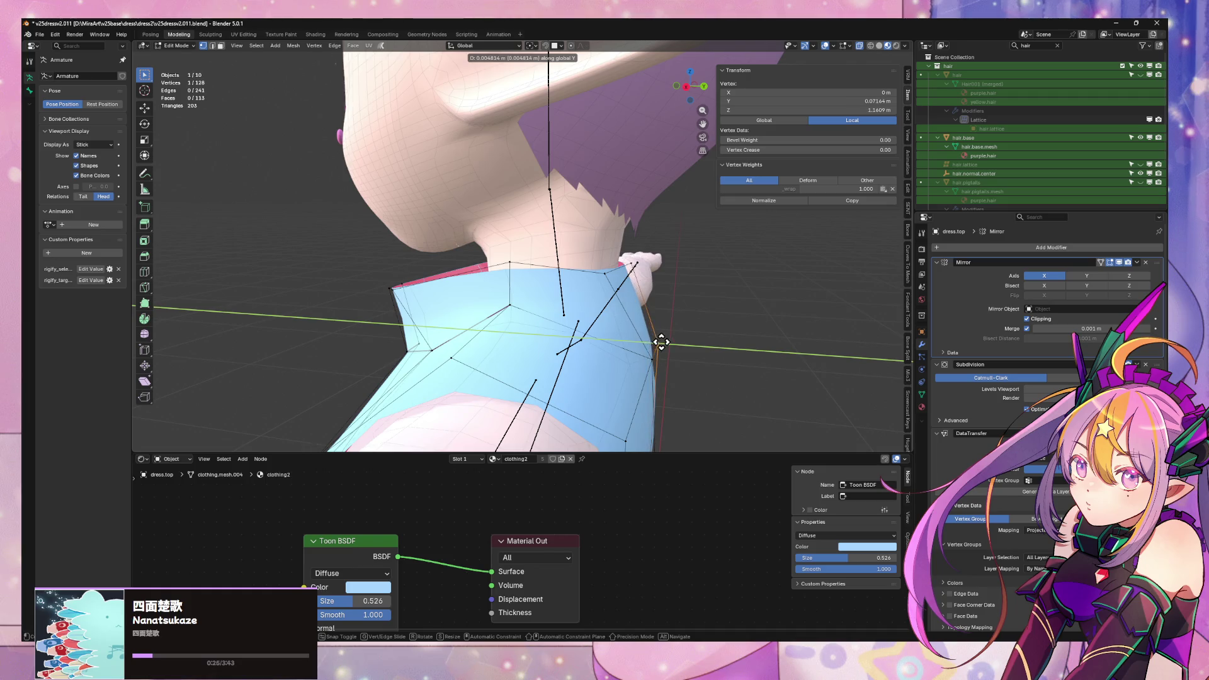
pyautogui.click(662, 342)
# - Move a further collar vertex along the X axis
pyautogui.moveTo(656, 342); pyautogui.dragTo(656, 270, button='middle')
pyautogui.click(621, 268)
pyautogui.press('g')
pyautogui.press('x')
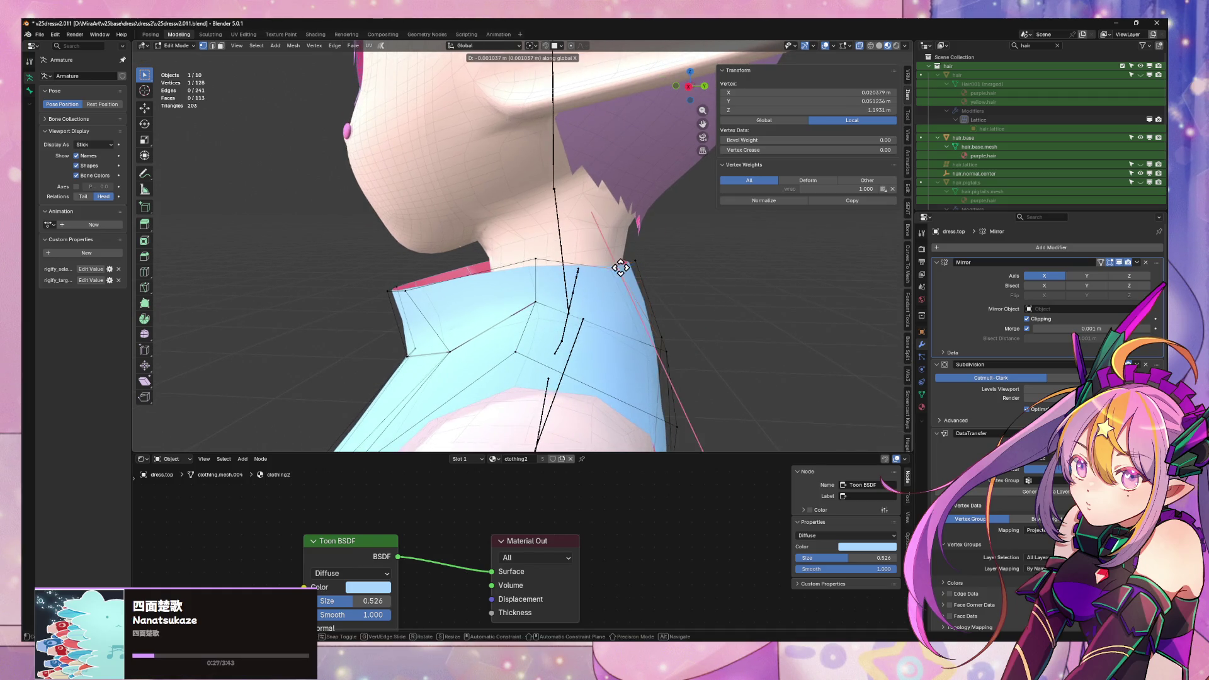
pyautogui.click(647, 264)
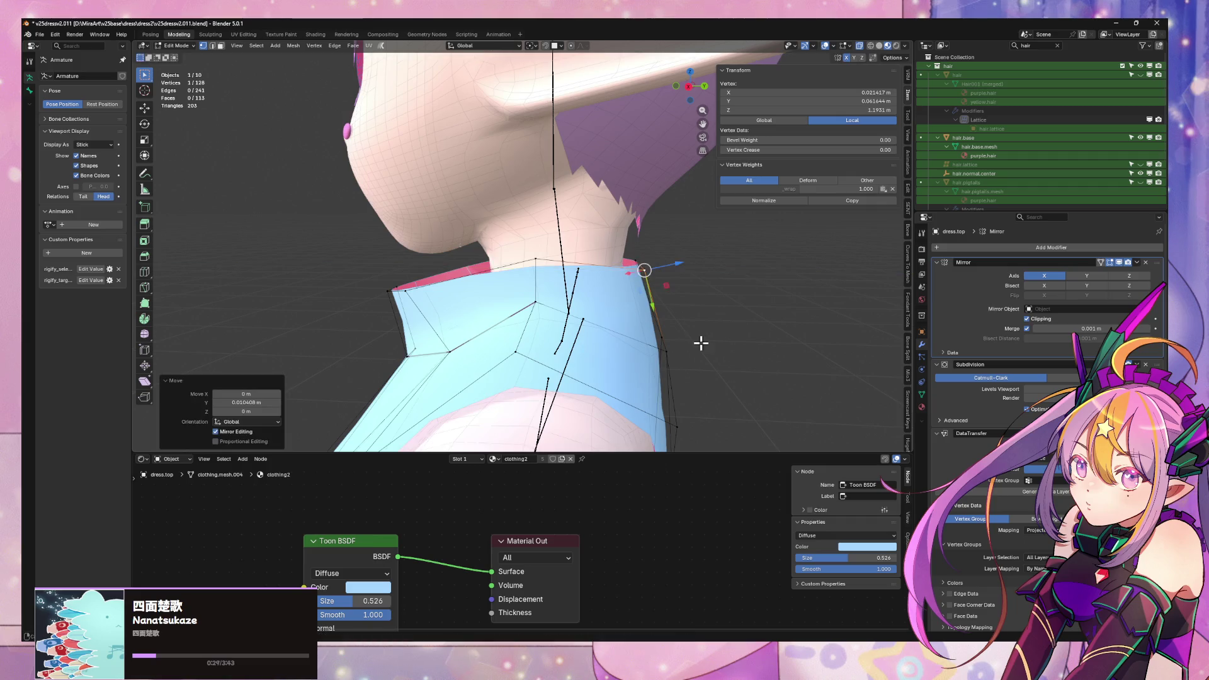
# - Move a side-chest vertex along Y to bring the armhole closer to the body
pyautogui.moveTo(699, 343)
pyautogui.mouseDown(button='middle')
pyautogui.moveTo(694, 323)
pyautogui.moveTo(621, 305)
pyautogui.moveTo(497, 329)
pyautogui.mouseUp(button='middle')
pyautogui.click(492, 330)
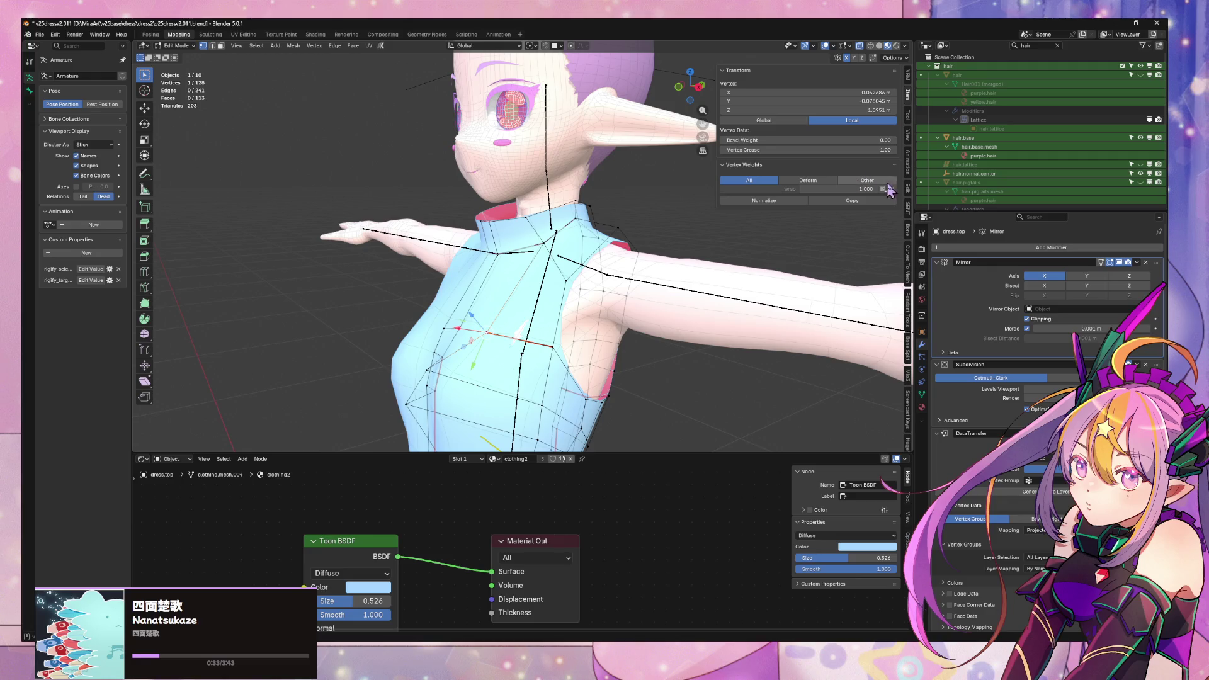
pyautogui.moveTo(268, 321); pyautogui.dragTo(697, 288, button='middle')
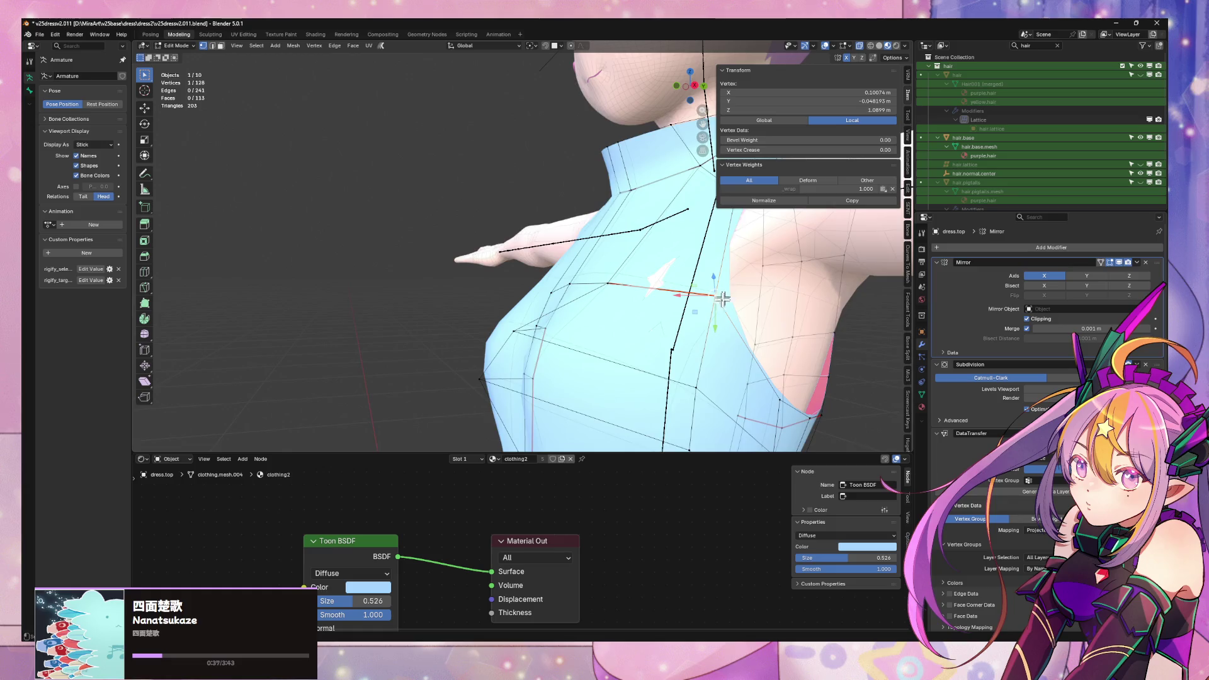
pyautogui.scroll(5, 722, 298)
pyautogui.press('g')
pyautogui.press('y')
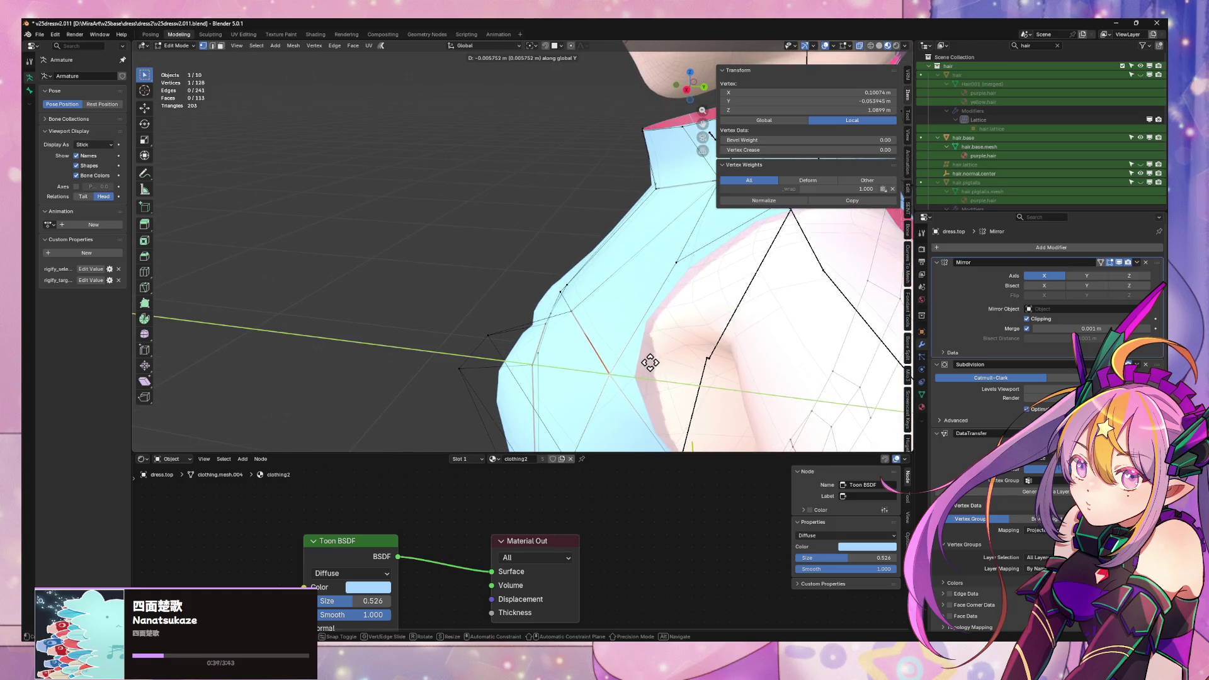
pyautogui.click(650, 362)
# - Leave Edit Mode and review the whole dressed character from the front
pyautogui.press('Tab')
pyautogui.scroll(-5, 650, 362)
pyautogui.moveTo(630, 251)
pyautogui.mouseDown(button='middle')
pyautogui.moveTo(621, 210)
pyautogui.moveTo(595, 194)
pyautogui.mouseUp(button='middle')
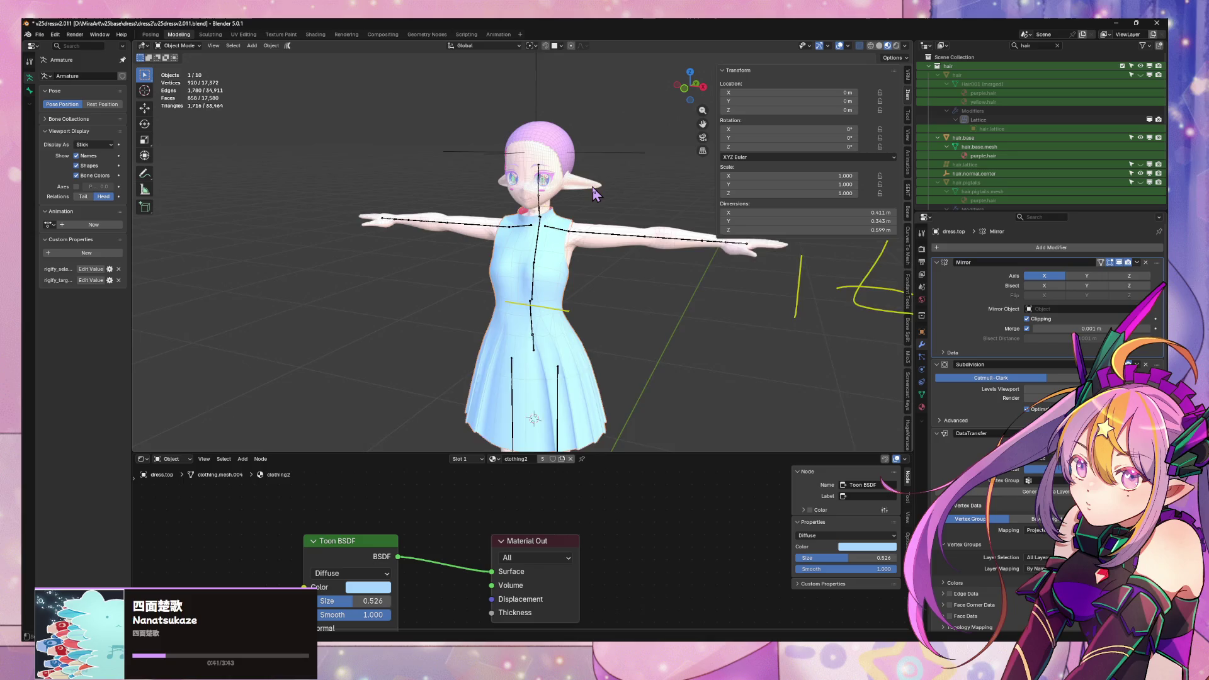
pyautogui.scroll(8, 596, 194)
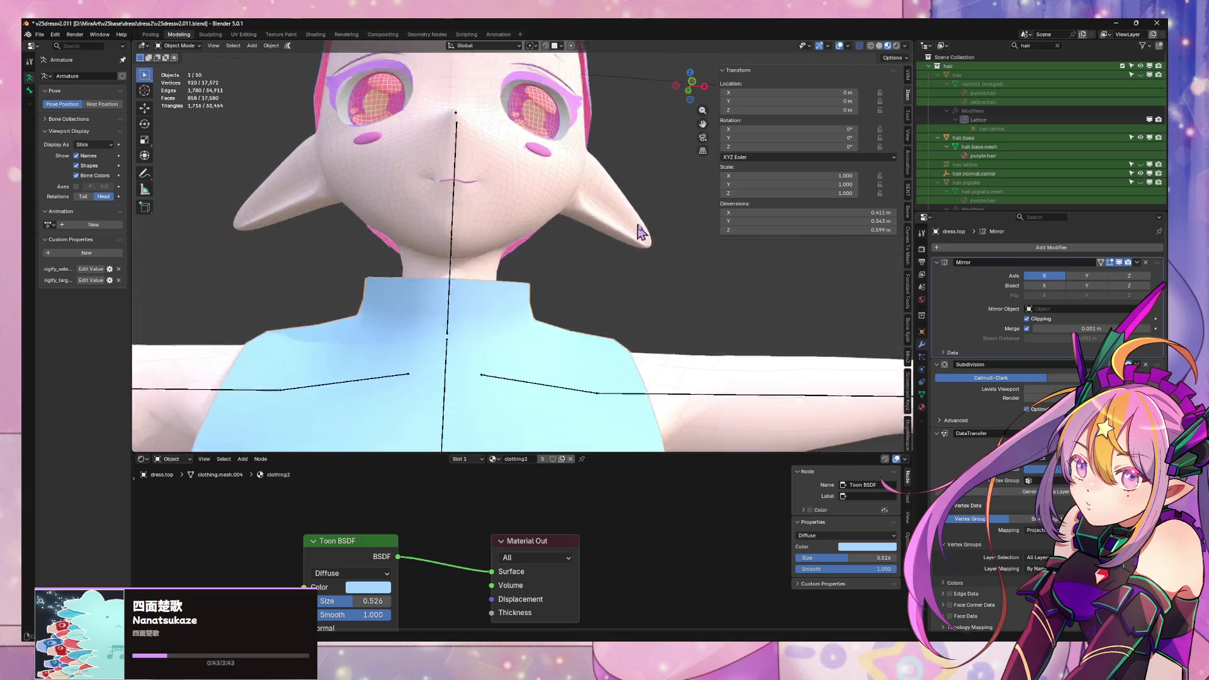
pyautogui.keyDown('shift'); pyautogui.scroll(-4, 641, 233); pyautogui.keyUp('shift')
# - Back in Edit Mode, adjust the height of one collar vertex along Z
pyautogui.press('Tab')
pyautogui.click(601, 282)
pyautogui.moveTo(600, 282)
pyautogui.mouseDown(button='middle')
pyautogui.moveTo(631, 281)
pyautogui.moveTo(604, 262)
pyautogui.moveTo(449, 257)
pyautogui.moveTo(507, 272)
pyautogui.mouseUp(button='middle')
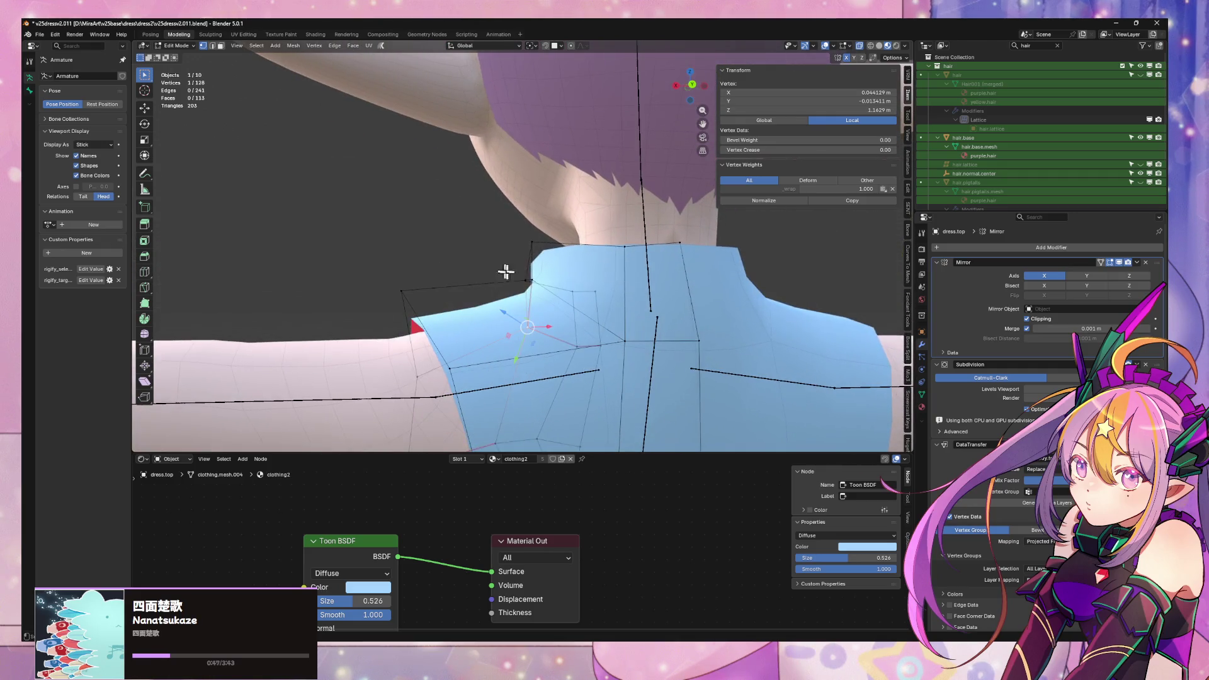
pyautogui.press('g')
pyautogui.press('z')
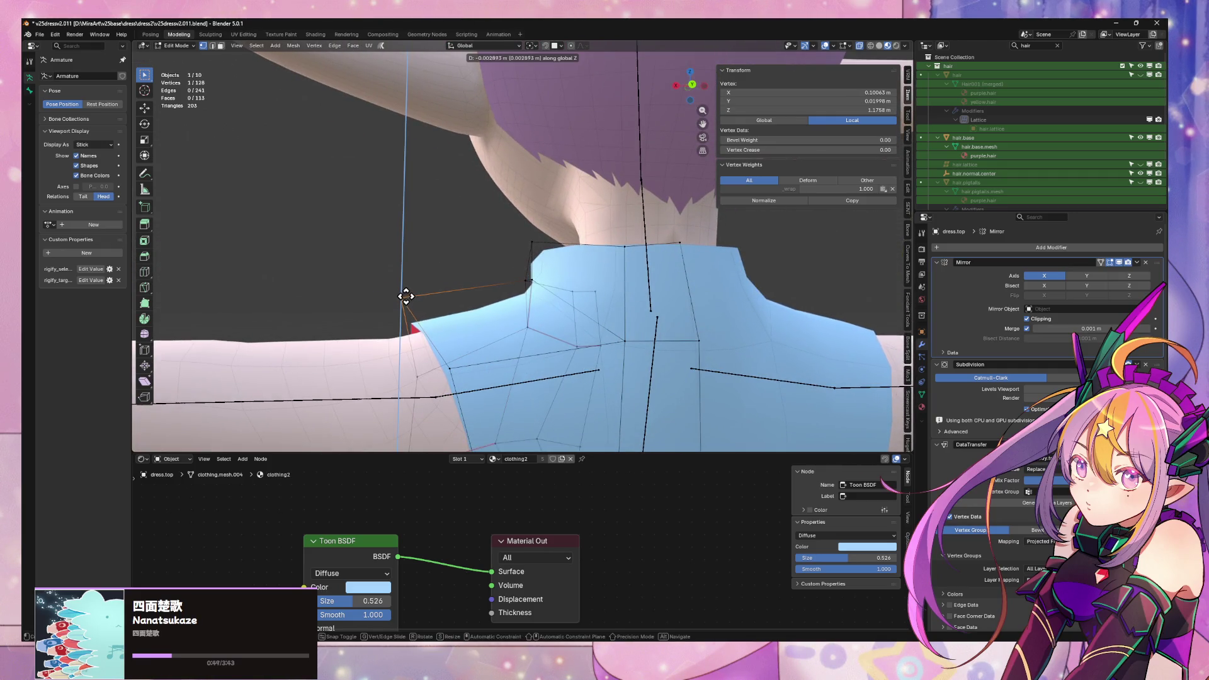
pyautogui.click(406, 296)
# - Raise a second collar vertex along Z in two small moves
pyautogui.click(526, 278)
pyautogui.moveTo(526, 278)
pyautogui.mouseDown(button='middle')
pyautogui.moveTo(502, 271)
pyautogui.moveTo(570, 294)
pyautogui.mouseUp(button='middle')
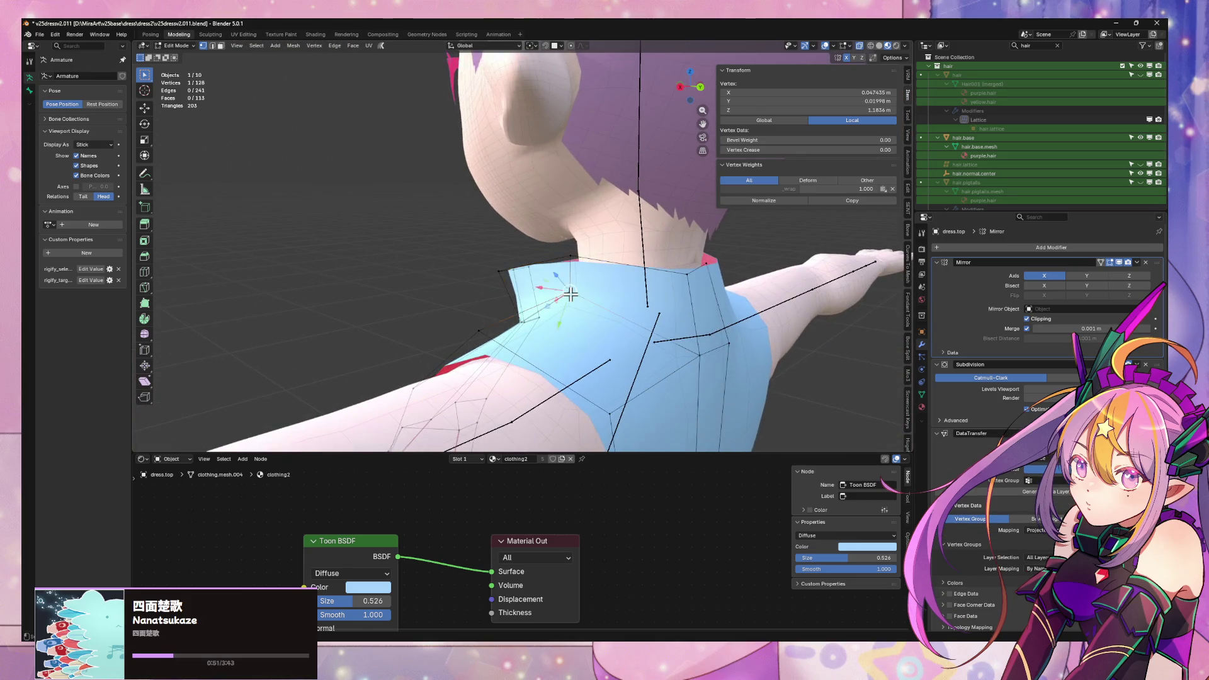
pyautogui.press('g')
pyautogui.press('z')
pyautogui.click(570, 258)
pyautogui.press('g')
pyautogui.press('z')
pyautogui.click(570, 255)
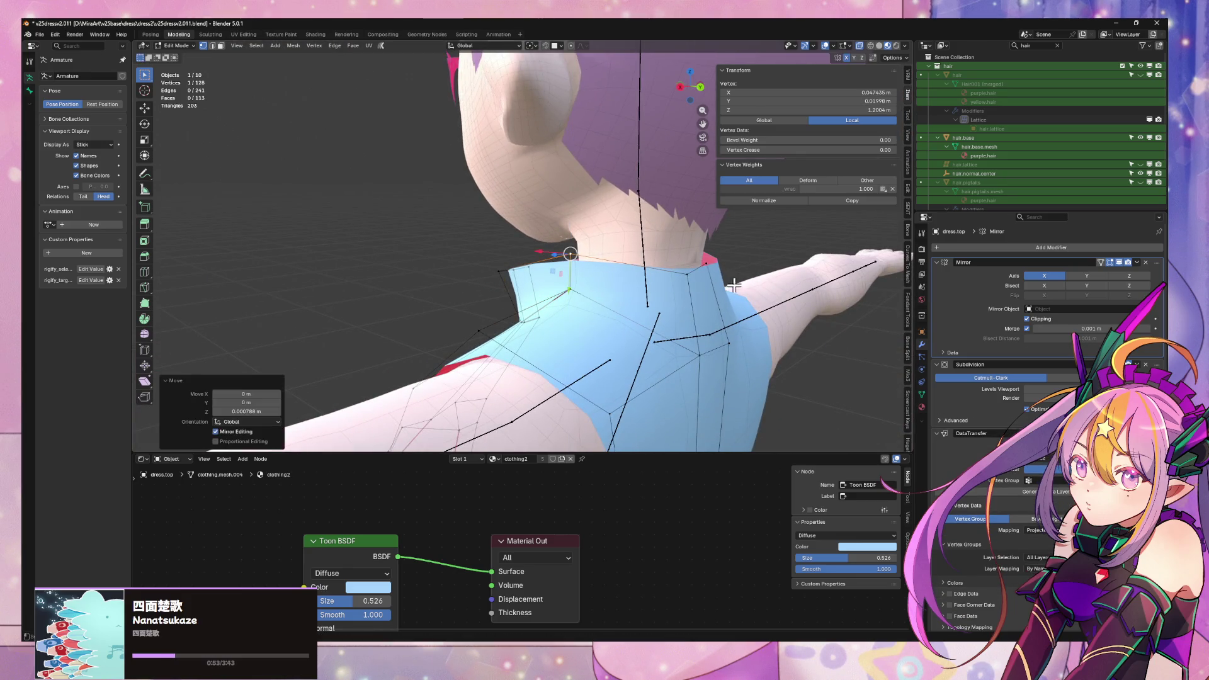
# - Nudge another collar vertex upward, then slide a further vertex along its edge
pyautogui.click(686, 271)
pyautogui.press('g')
pyautogui.press('z')
pyautogui.click(687, 266)
pyautogui.moveTo(687, 266); pyautogui.dragTo(554, 299, button='middle')
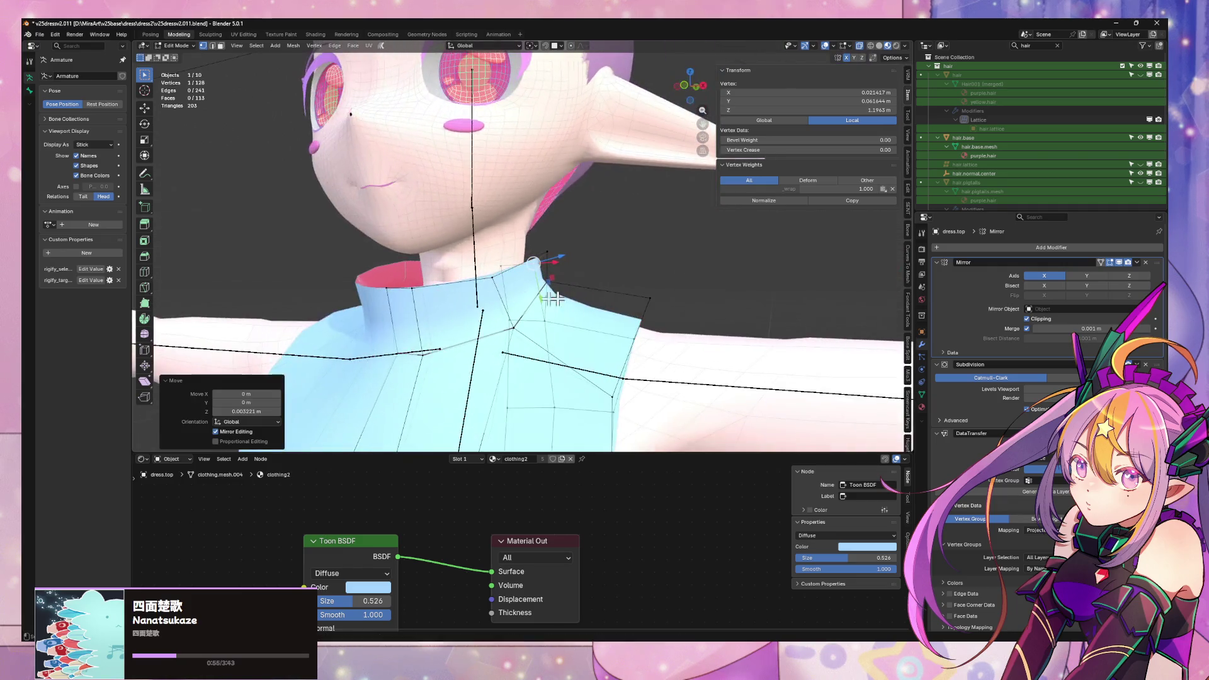
pyautogui.click(498, 279)
pyautogui.moveTo(403, 288); pyautogui.dragTo(510, 267, button='middle')
pyautogui.click(466, 282)
pyautogui.click(522, 266)
# - Shift a collar vertex along Y and slide another onto the centre line, raising it slightly
pyautogui.press('g')
pyautogui.press('y')
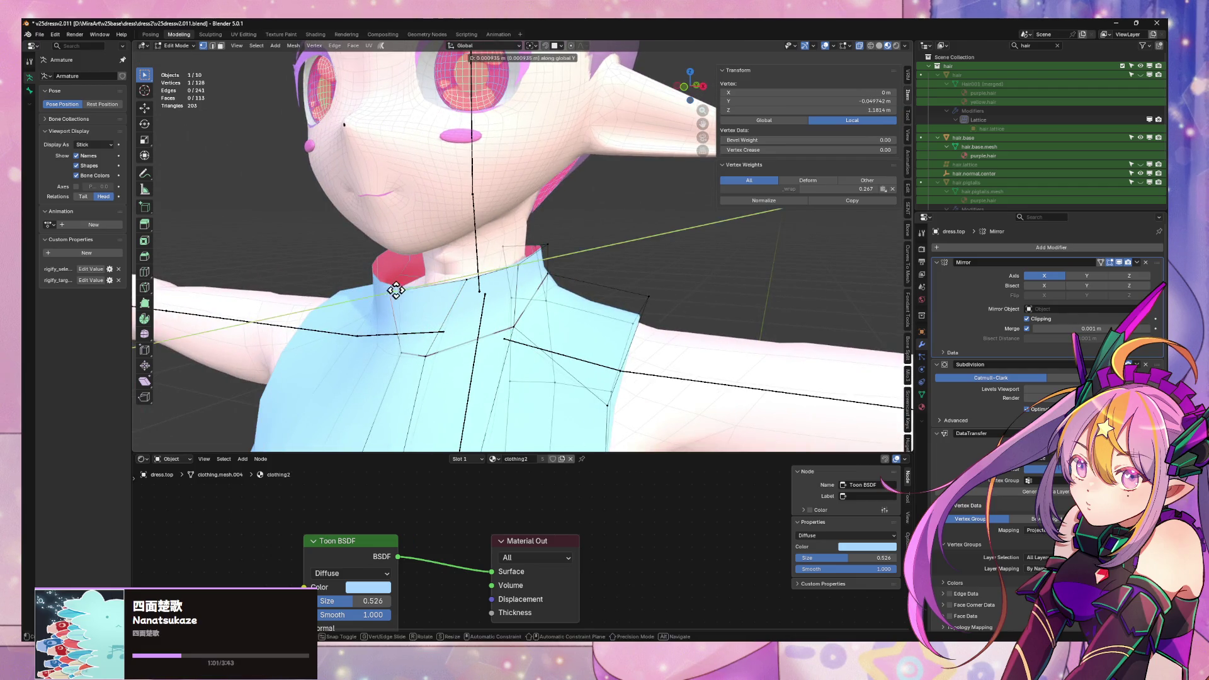
pyautogui.click(413, 272)
pyautogui.moveTo(414, 272); pyautogui.dragTo(463, 278, button='middle')
pyautogui.click(463, 279)
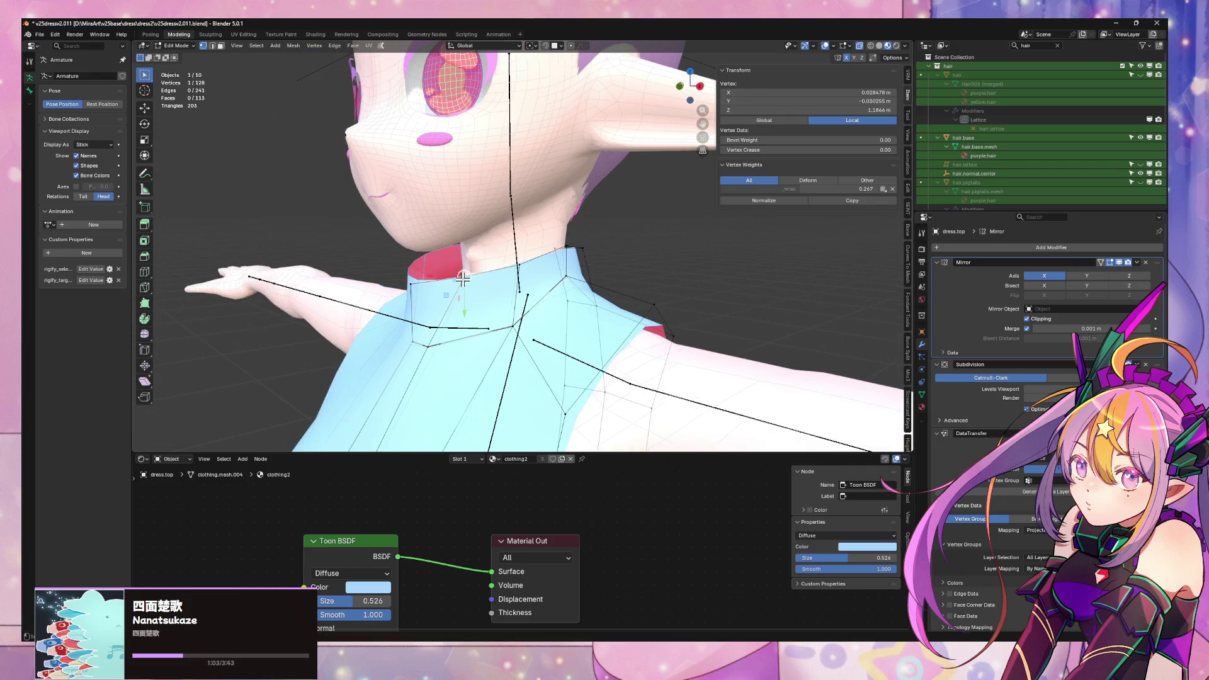
pyautogui.click(409, 283)
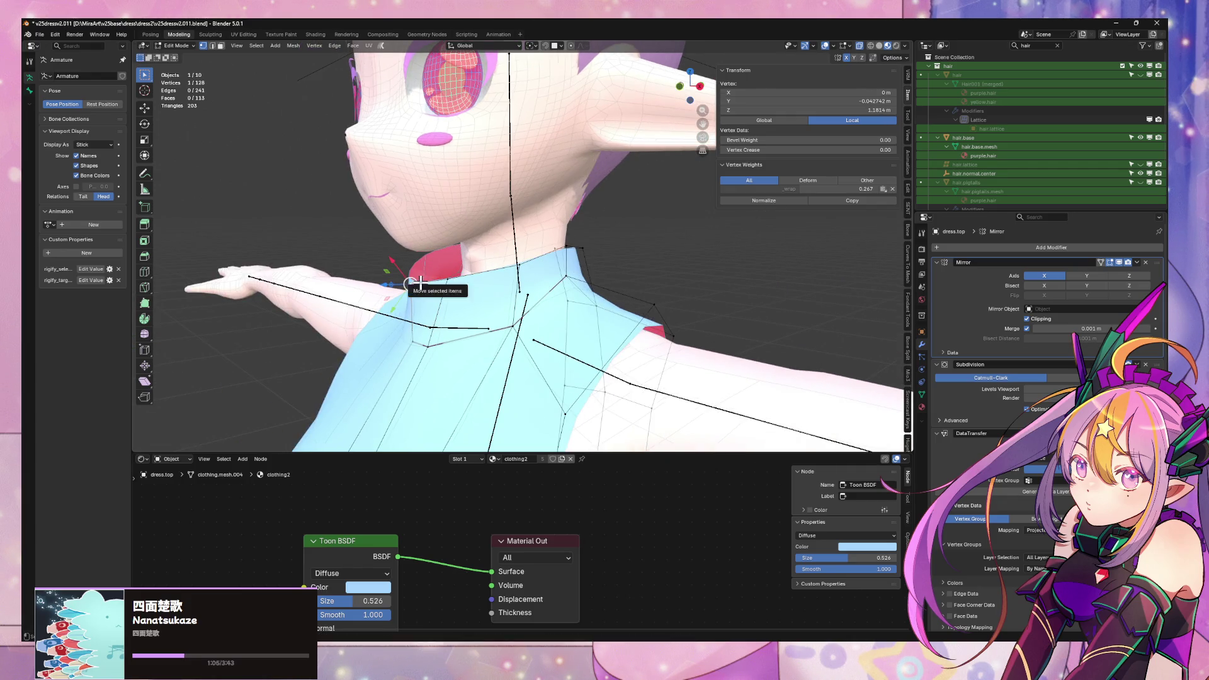
pyautogui.moveTo(420, 283); pyautogui.dragTo(523, 277, button='middle')
pyautogui.moveTo(523, 278); pyautogui.dragTo(526, 278)
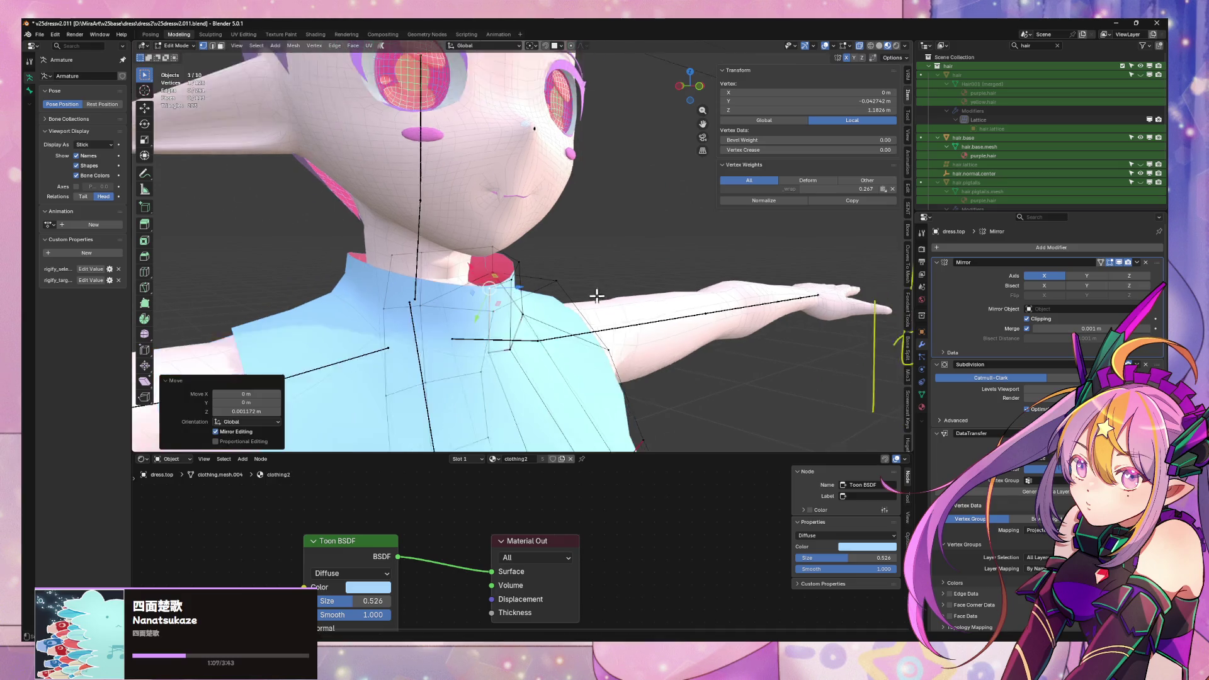
# - Select the edge loop around the collar and apply Smooth Vertices at factor 0.500
pyautogui.scroll(3, 597, 296)
pyautogui.moveTo(542, 297)
pyautogui.mouseDown(button='middle')
pyautogui.moveTo(526, 327)
pyautogui.moveTo(486, 278)
pyautogui.mouseUp(button='middle')
pyautogui.press('2')
pyautogui.keyDown('alt'); pyautogui.click(693, 267); pyautogui.keyUp('alt')
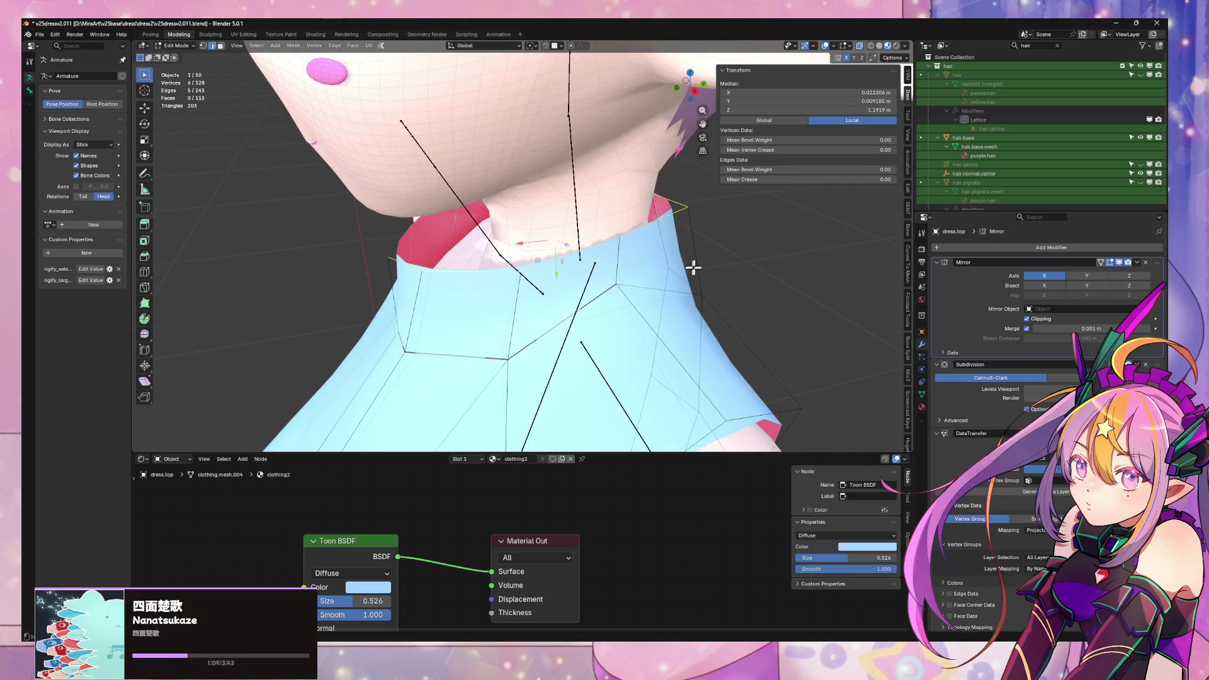
pyautogui.scroll(-5, 693, 268)
pyautogui.moveTo(693, 268); pyautogui.dragTo(580, 243, button='middle')
pyautogui.scroll(-3, 580, 243)
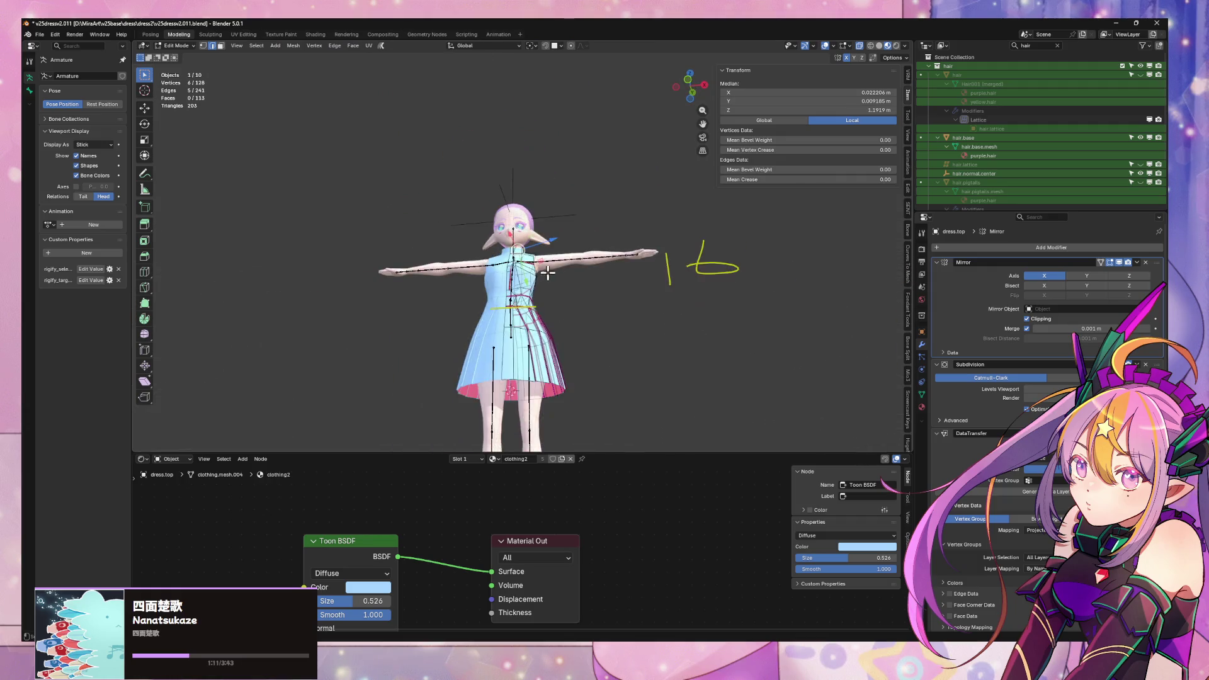
pyautogui.scroll(8, 601, 315)
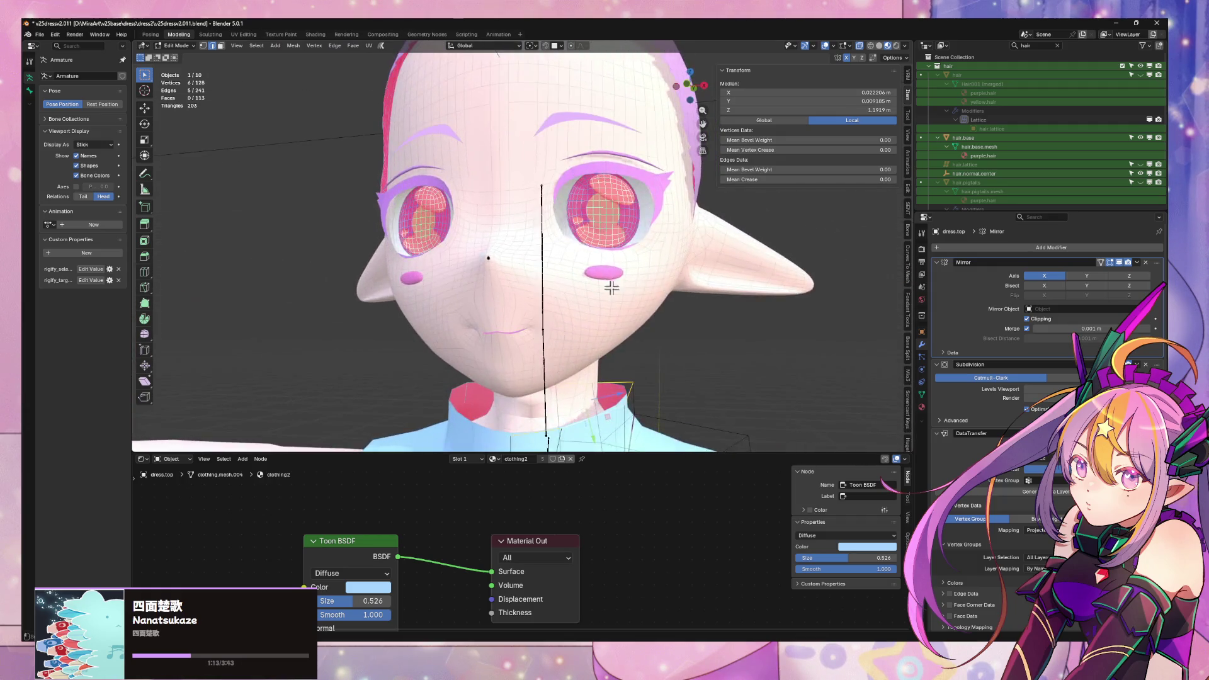
pyautogui.moveTo(611, 288); pyautogui.dragTo(626, 264, button='middle')
pyautogui.press('F3')
pyautogui.press('Return')
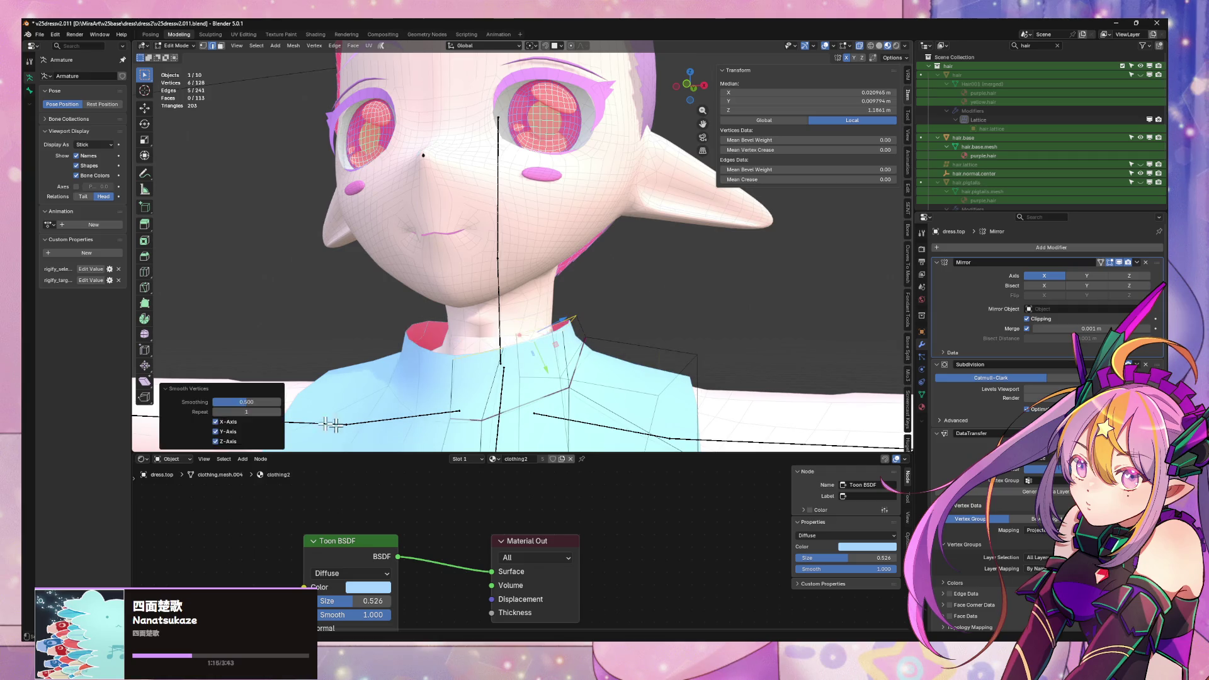
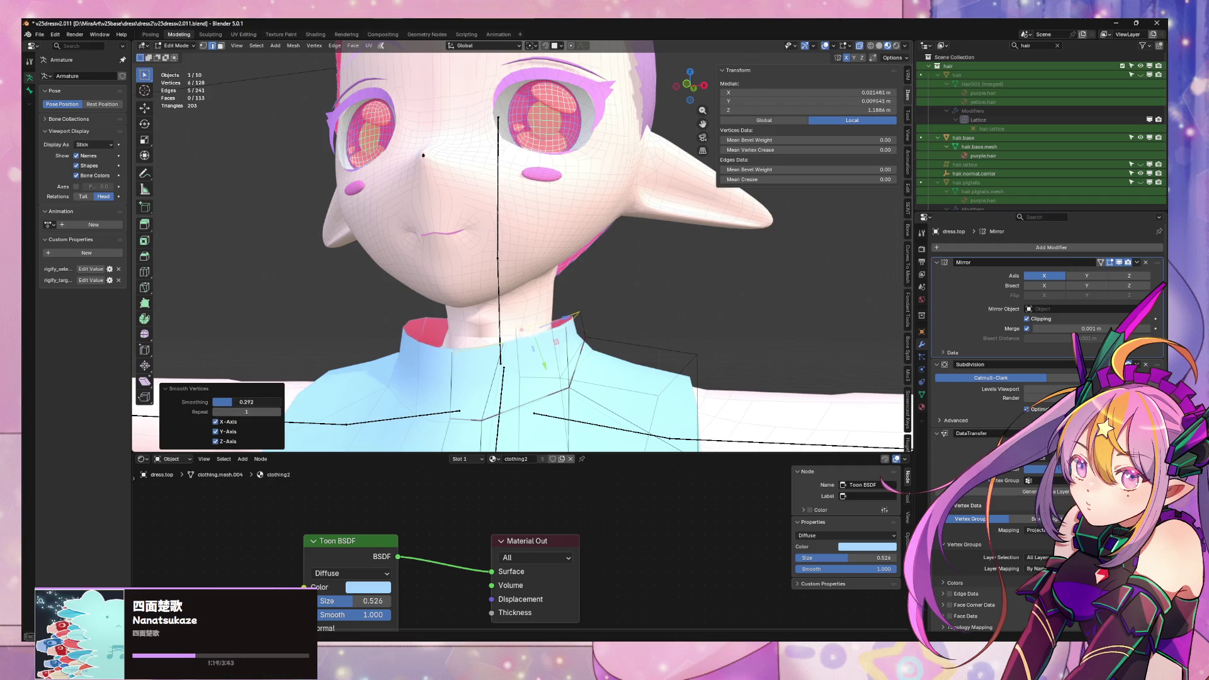
# - Raise the collar vertices along Z, then scale Z to 0 to flatten the rim level
pyautogui.press('g')
pyautogui.press('z')
pyautogui.click(463, 326)
pyautogui.press('s')
pyautogui.press('z')
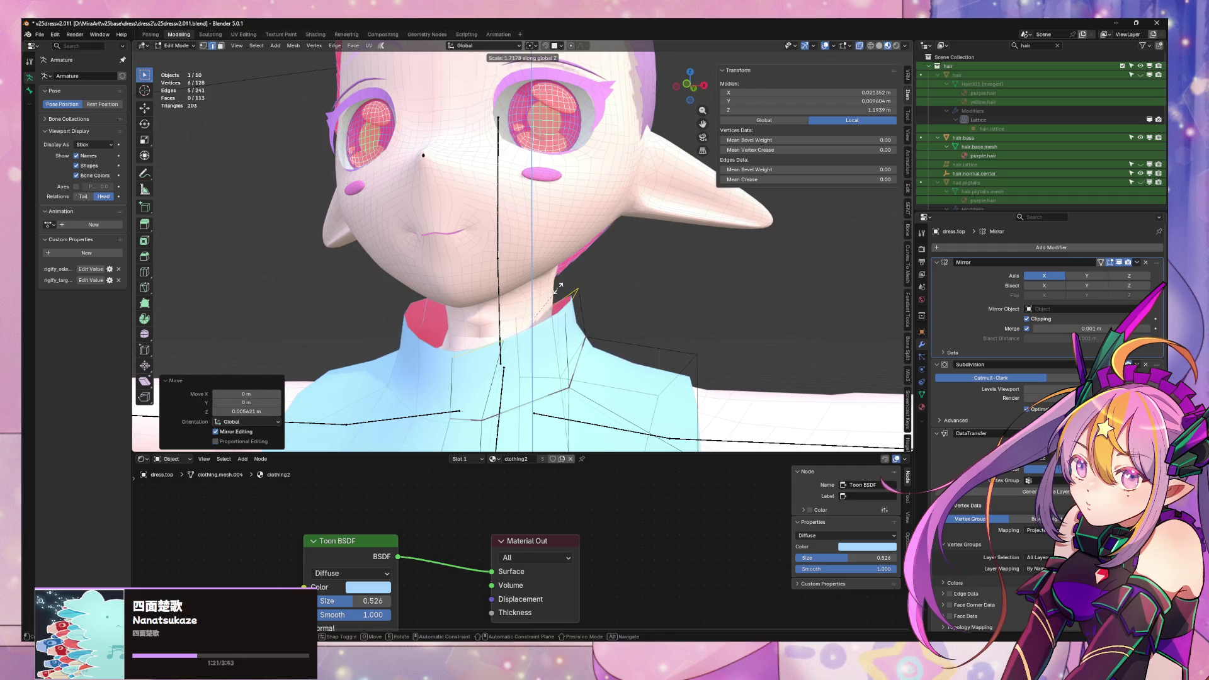
pyautogui.press('Return')
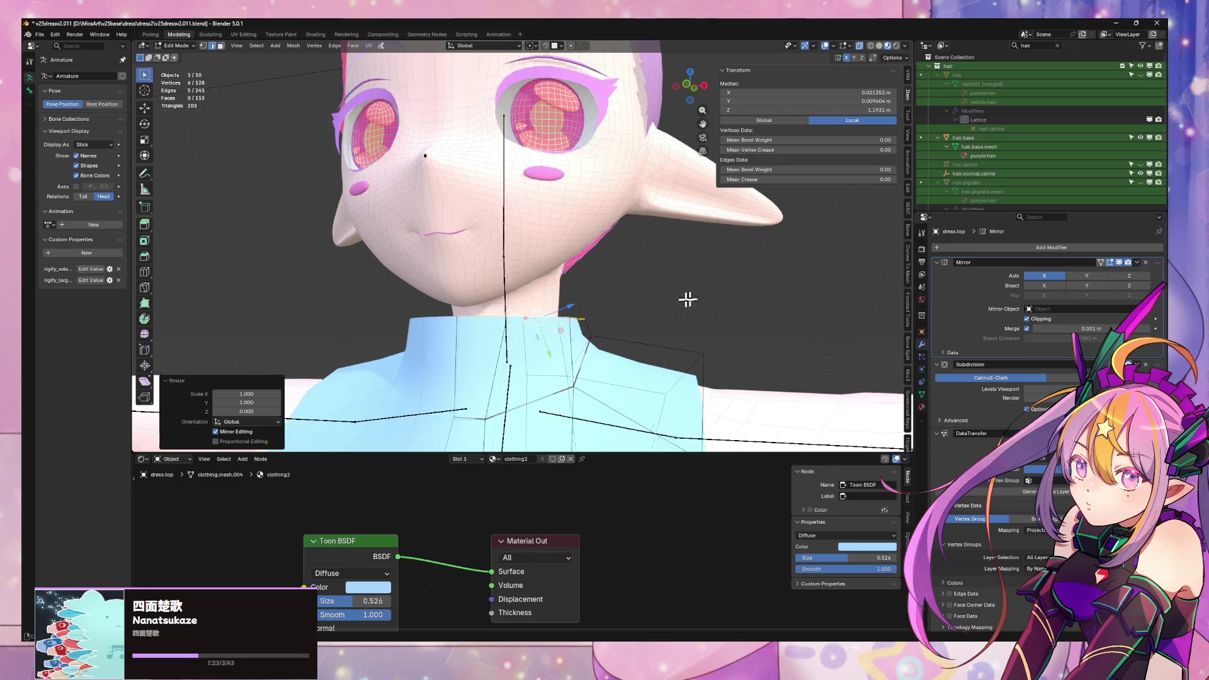
# - From a side view, tilt the collar rim around the X axis and shrink it slightly
pyautogui.moveTo(687, 300)
pyautogui.mouseDown(button='middle')
pyautogui.moveTo(870, 313)
pyautogui.moveTo(489, 330)
pyautogui.mouseUp(button='middle')
pyautogui.press('s')
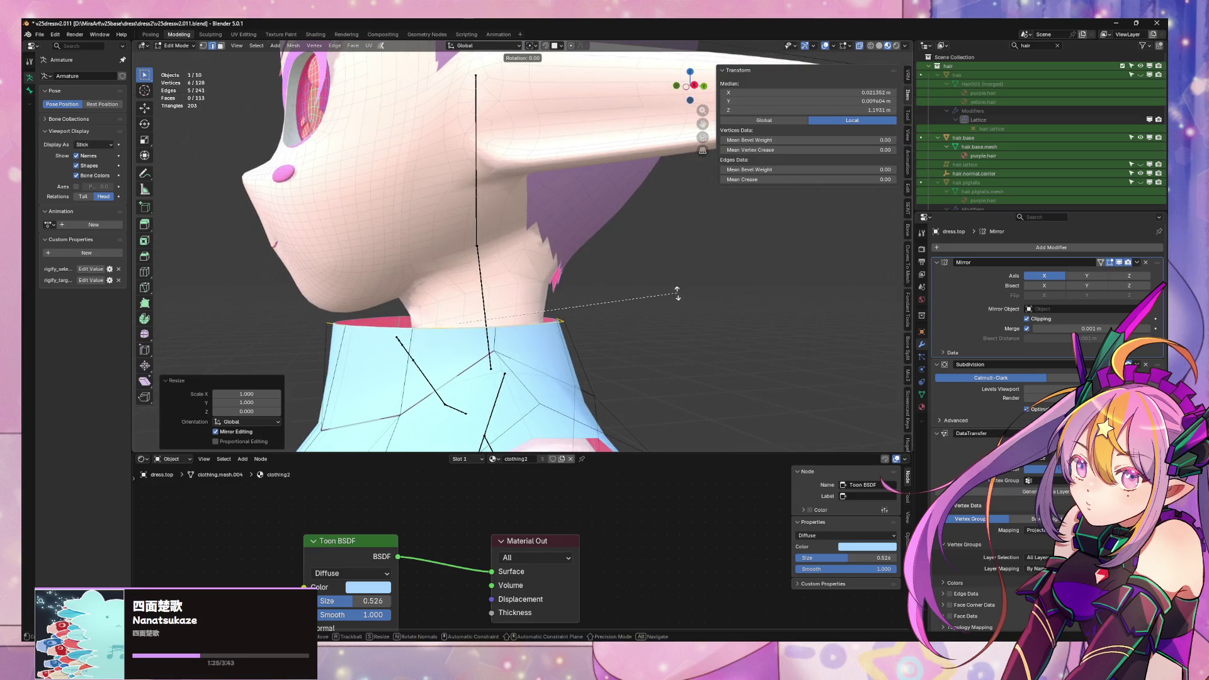
pyautogui.press('Escape')
pyautogui.press('x')
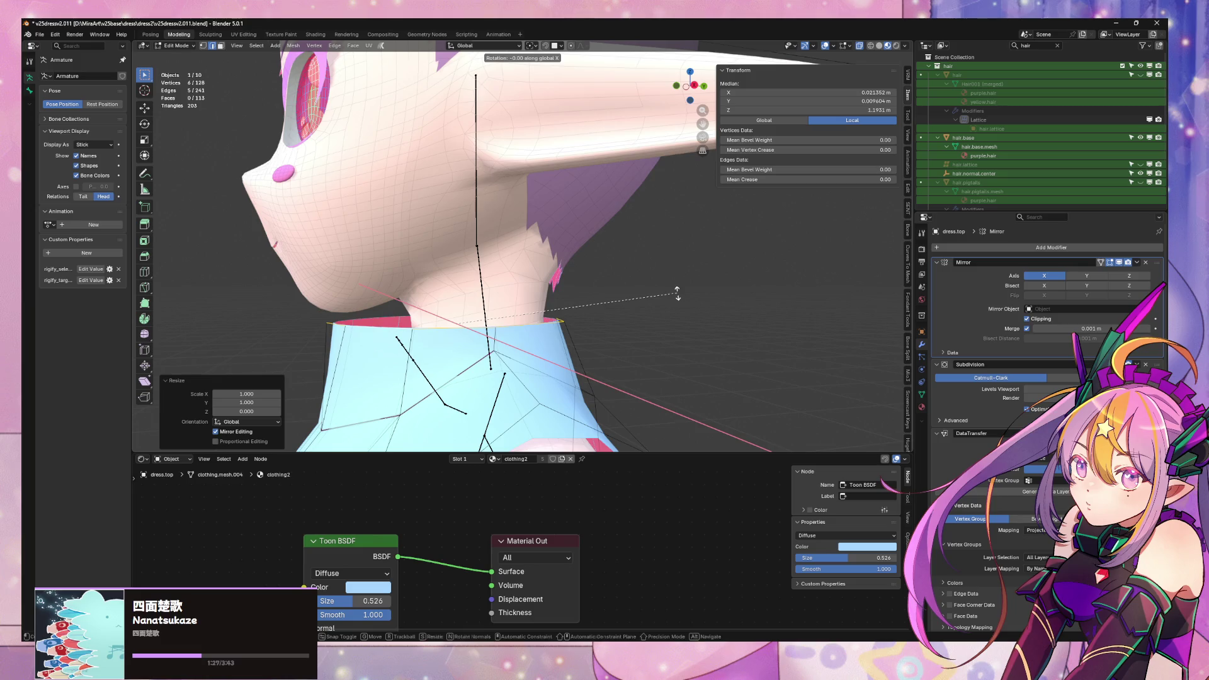
pyautogui.press('Escape')
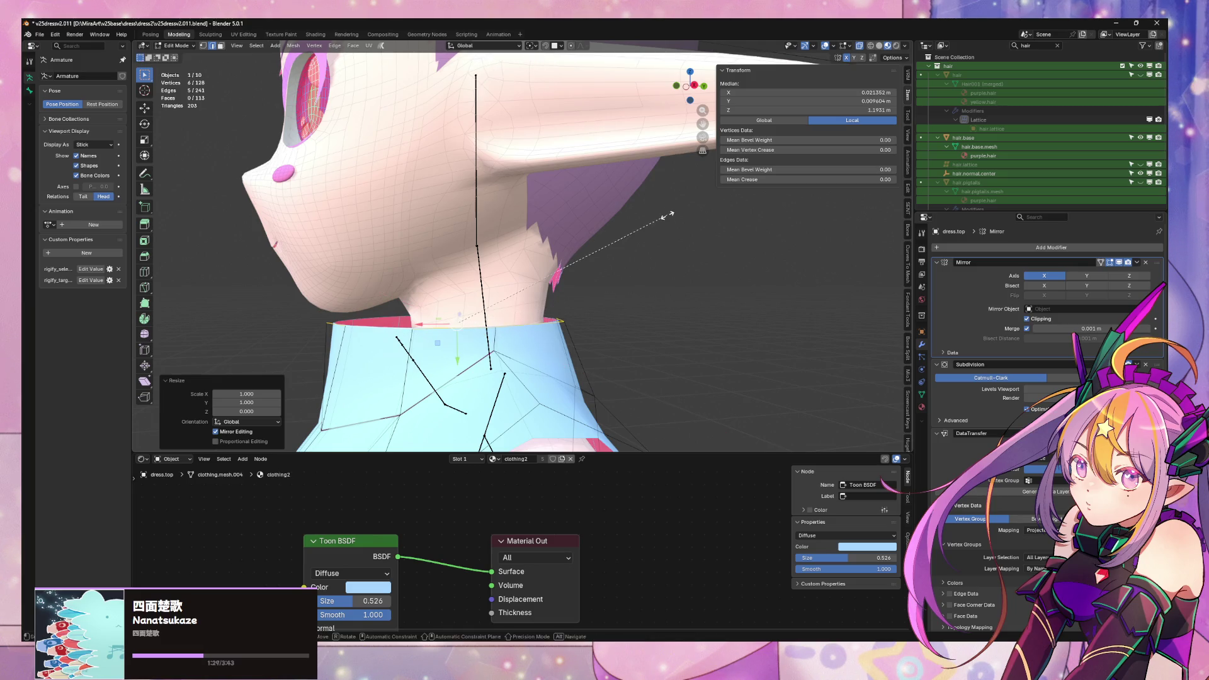
pyautogui.press('Escape')
pyautogui.press('x')
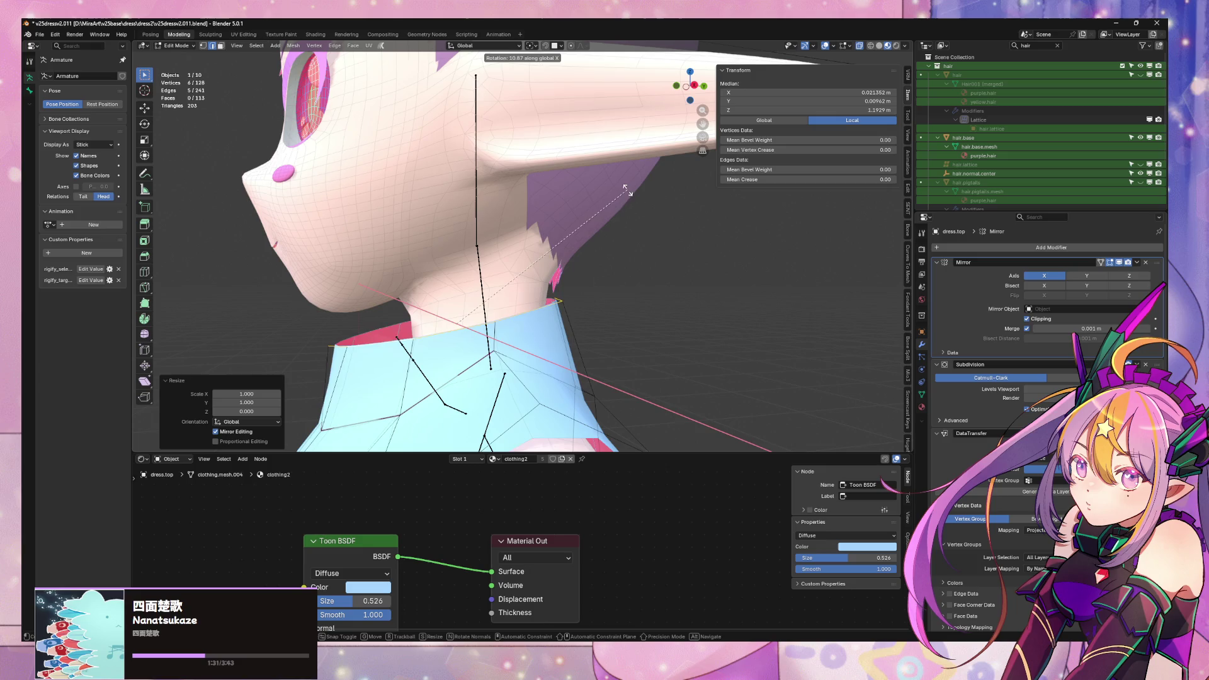
pyautogui.click(640, 203)
pyautogui.press('s')
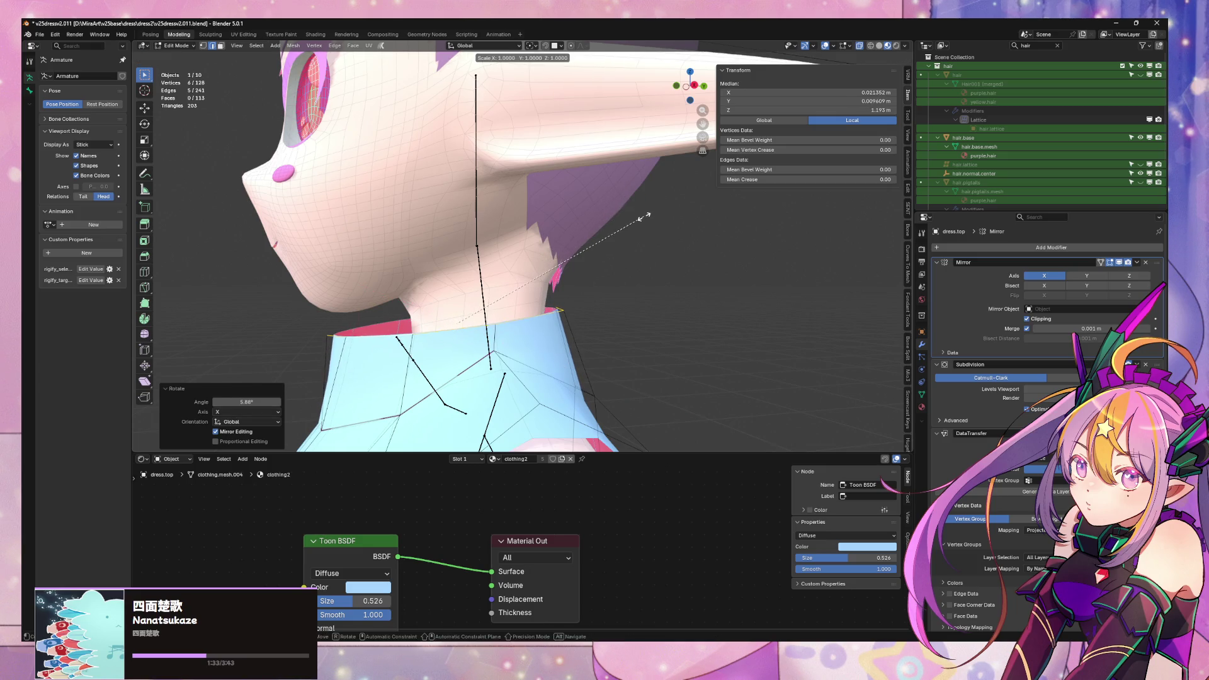
pyautogui.click(643, 217)
# - Shift the collar vertices and a single collar edge front-to-back along Y
pyautogui.press('g')
pyautogui.press('y')
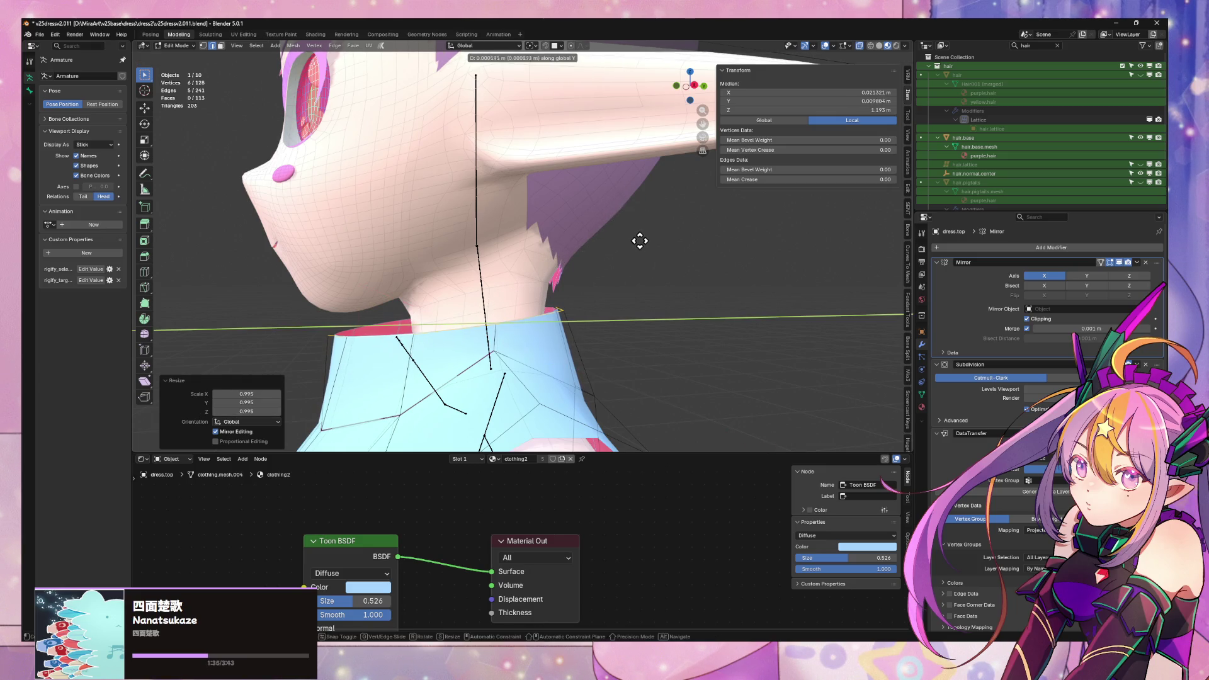
pyautogui.click(646, 240)
pyautogui.moveTo(646, 240)
pyautogui.mouseDown(button='middle')
pyautogui.moveTo(554, 321)
pyautogui.moveTo(495, 327)
pyautogui.mouseUp(button='middle')
pyautogui.click(543, 332)
pyautogui.press('g')
pyautogui.press('y')
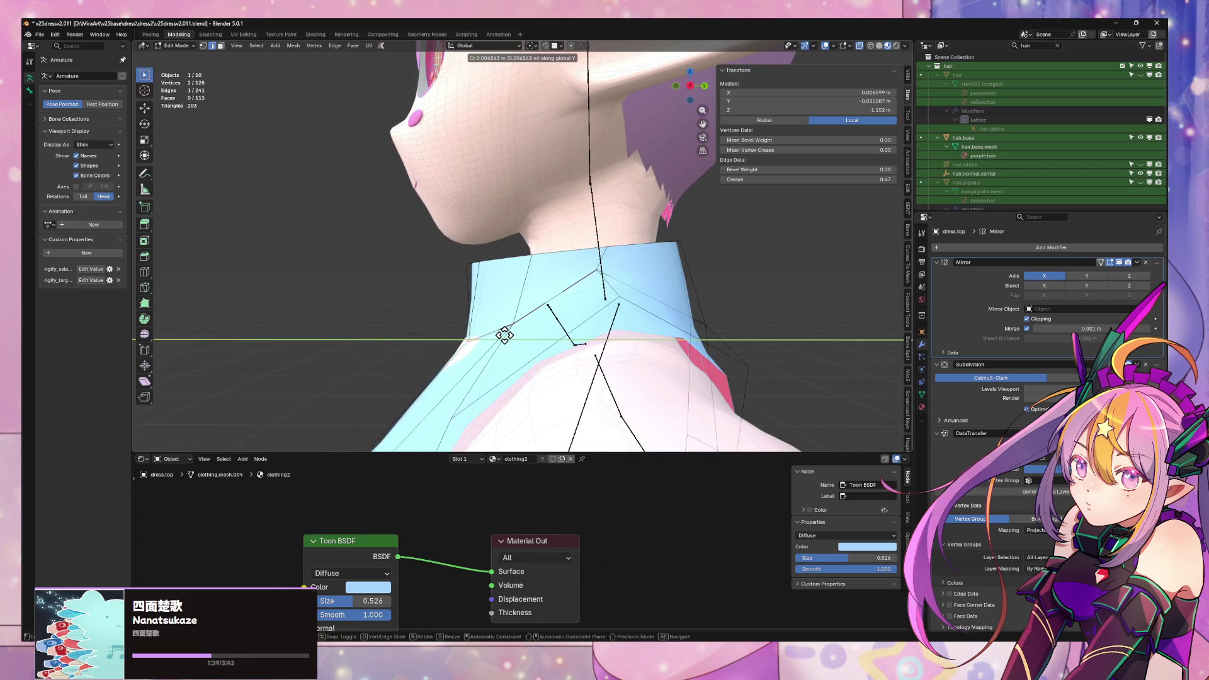
pyautogui.click(489, 337)
pyautogui.press('g')
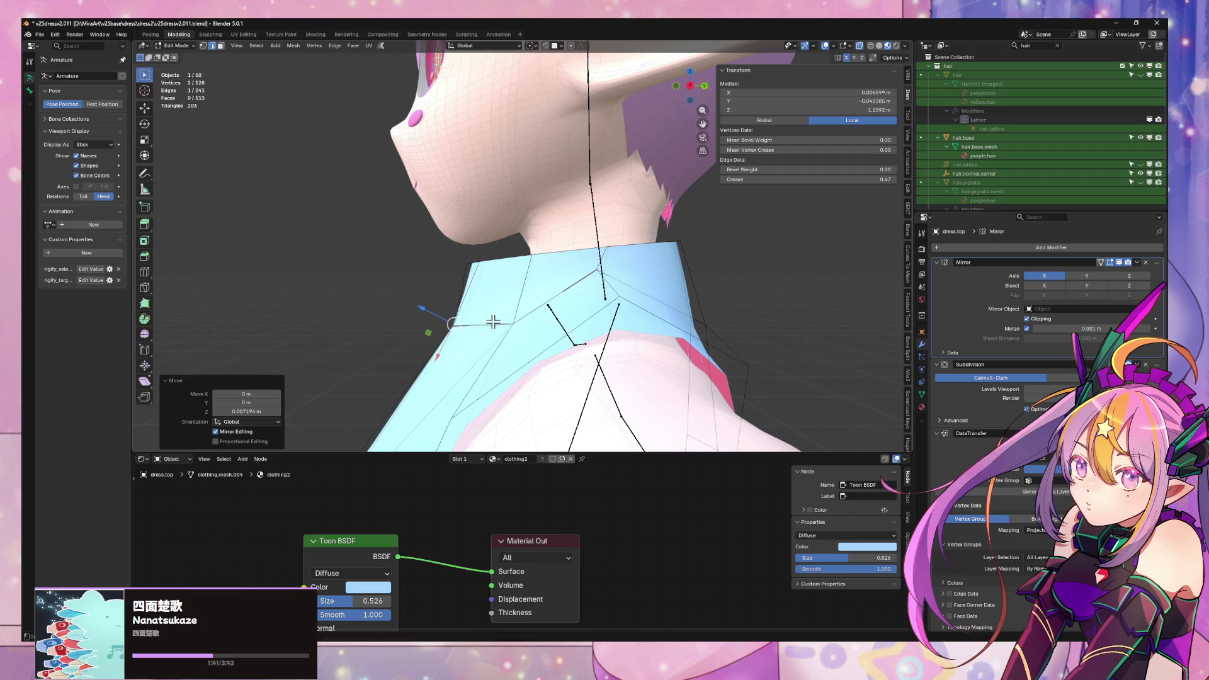
pyautogui.press('y')
pyautogui.click(498, 322)
# - Return to Object Mode and orbit around the character to inspect the shoulders and armpit
pyautogui.press('Tab')
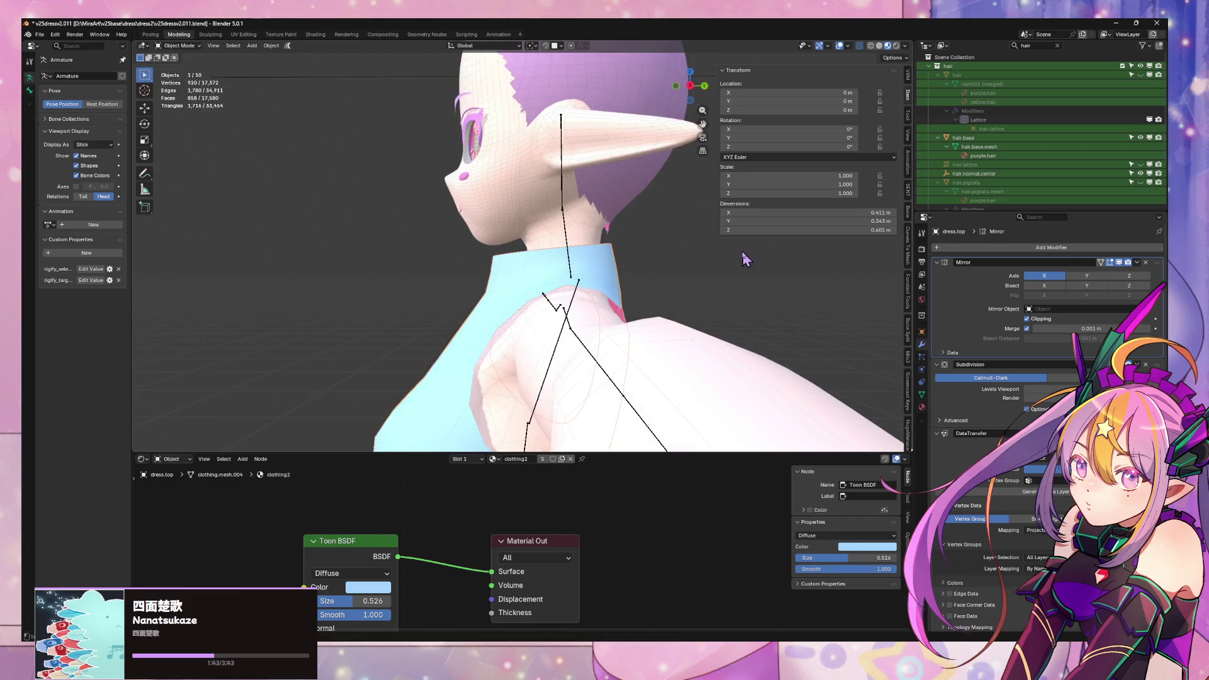
pyautogui.scroll(-5, 630, 283)
pyautogui.press('KP_1')
pyautogui.scroll(6, 589, 227)
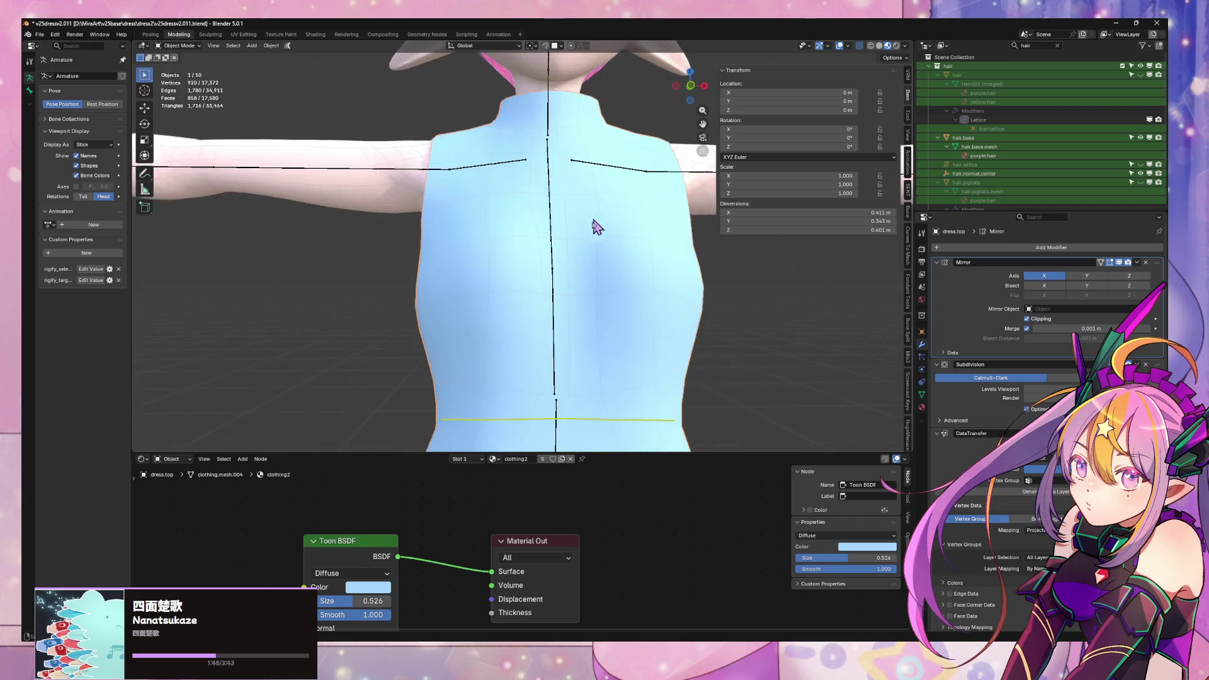
pyautogui.moveTo(588, 227)
pyautogui.mouseDown(button='middle')
pyautogui.moveTo(415, 350)
pyautogui.moveTo(203, 333)
pyautogui.mouseUp(button='middle')
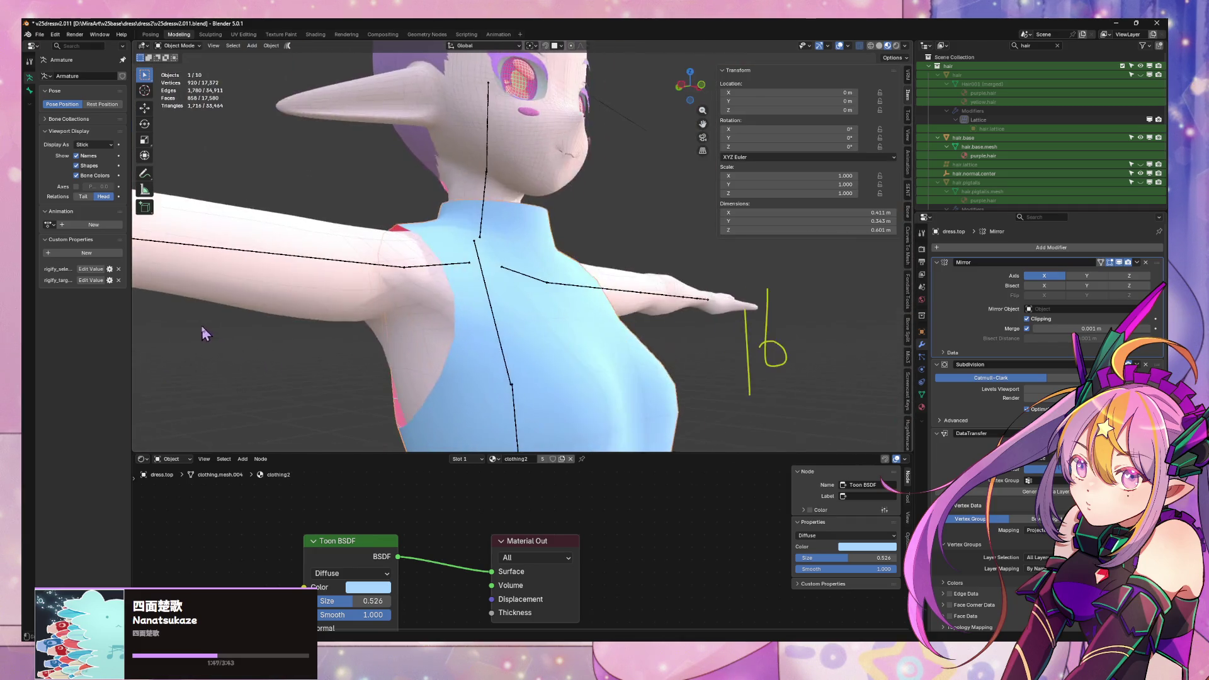
pyautogui.moveTo(587, 329); pyautogui.dragTo(491, 251, button='middle')
pyautogui.press('KP_1')
pyautogui.scroll(-3, 492, 251)
pyautogui.scroll(5, 675, 208)
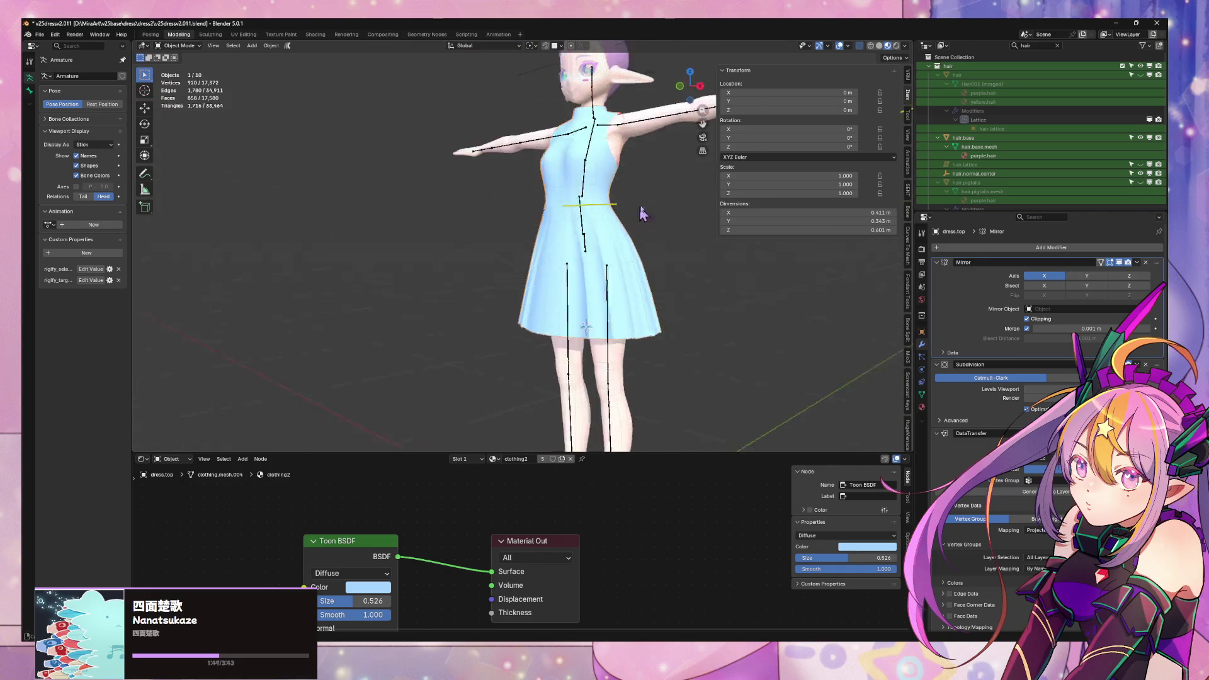
pyautogui.scroll(1, 670, 220)
pyautogui.scroll(-3, 644, 226)
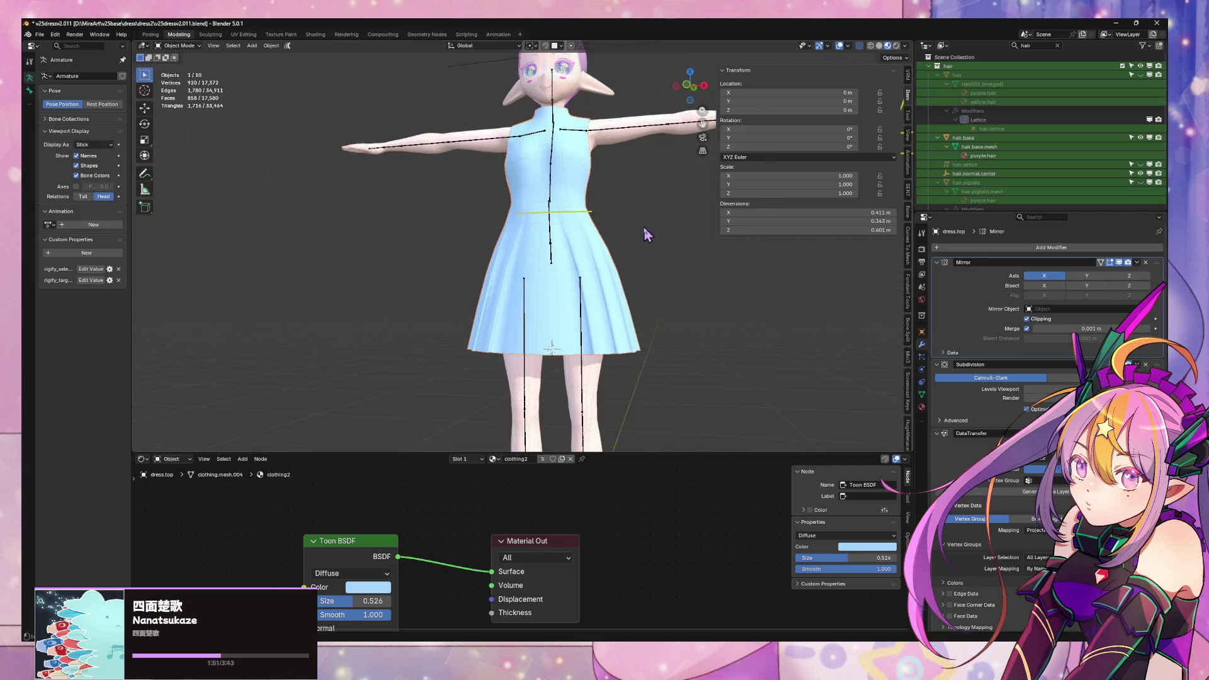
pyautogui.scroll(2, 643, 227)
pyautogui.moveTo(643, 227); pyautogui.dragTo(616, 305, button='middle')
pyautogui.scroll(5, 617, 308)
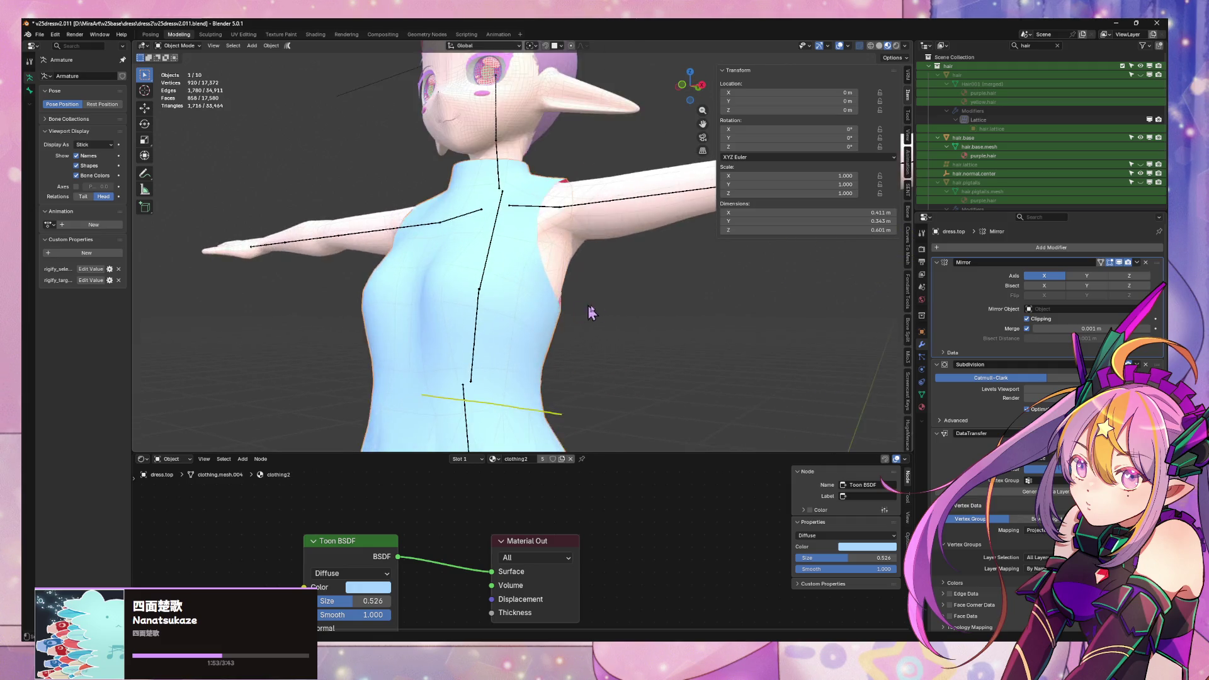
pyautogui.moveTo(475, 322)
pyautogui.mouseDown(button='middle')
pyautogui.moveTo(433, 319)
pyautogui.moveTo(517, 335)
pyautogui.moveTo(599, 324)
pyautogui.mouseUp(button='middle')
# - In vertex select, move one dress vertex near the armpit vertically, then exit Edit Mode
pyautogui.press('Tab')
pyautogui.press('1')
pyautogui.click(599, 323)
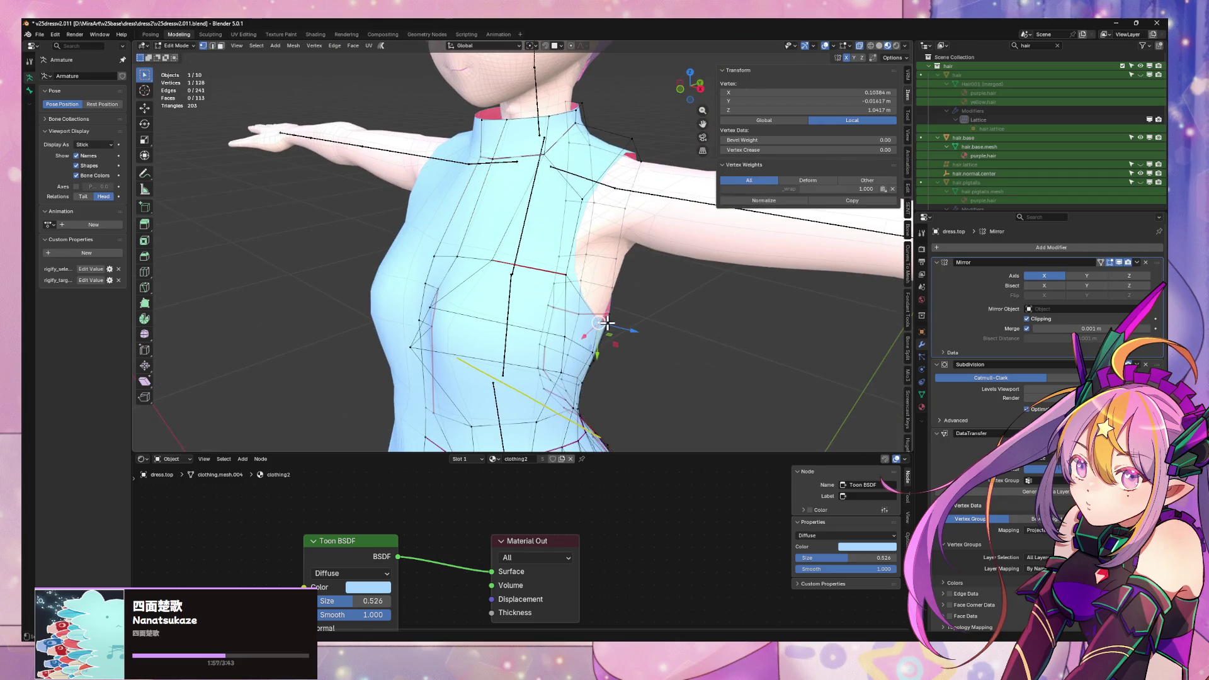
pyautogui.press('g')
pyautogui.press('z')
pyautogui.click(606, 320)
pyautogui.press('Tab')
# - Unhide the character's hair in the Outliner and view it up close
pyautogui.scroll(-8, 630, 308)
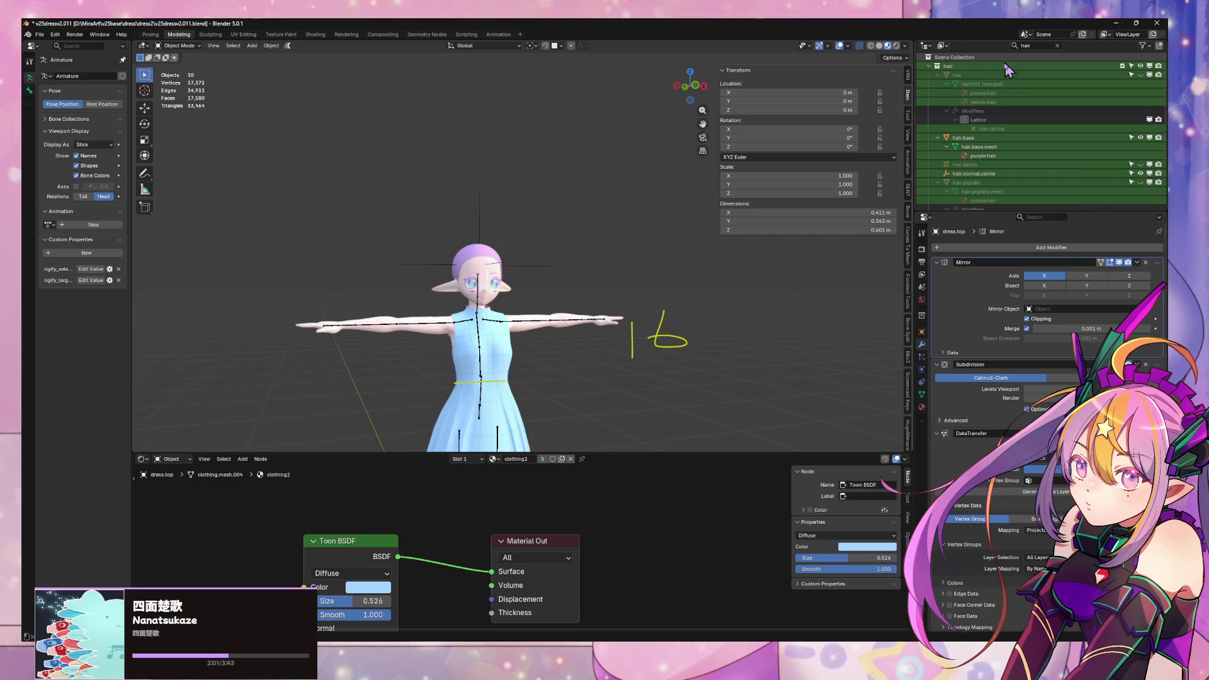
pyautogui.click(1141, 75)
pyautogui.moveTo(441, 264); pyautogui.dragTo(474, 233, button='middle')
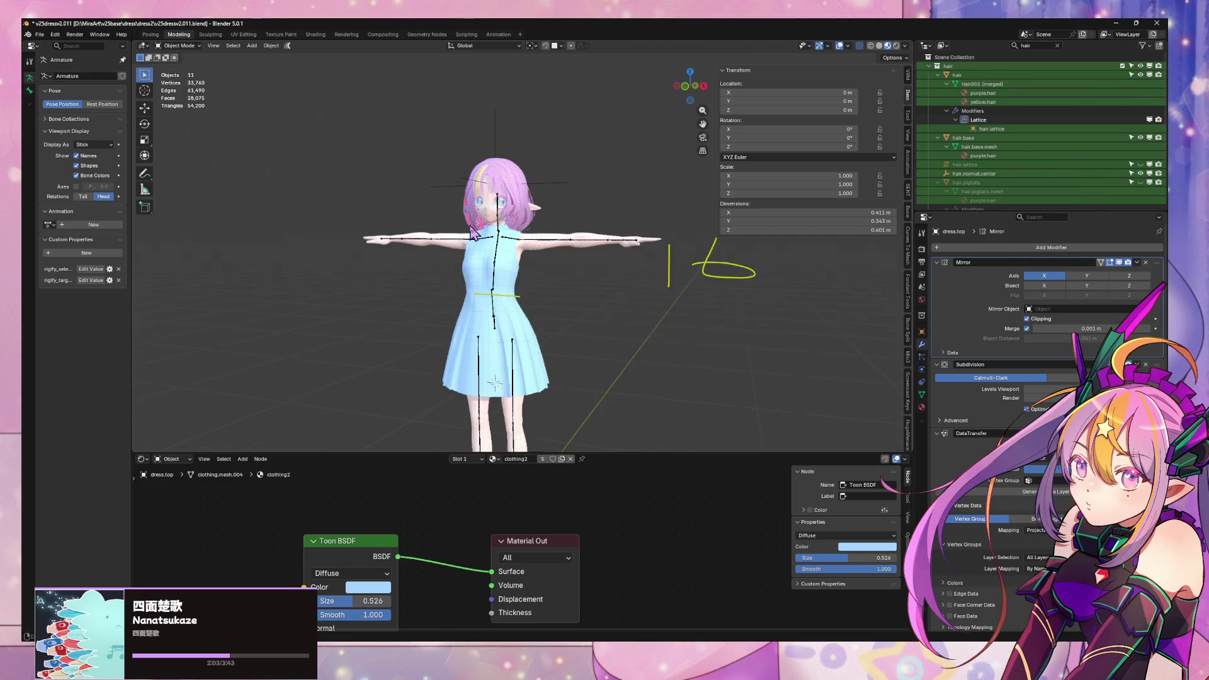
pyautogui.scroll(5, 624, 221)
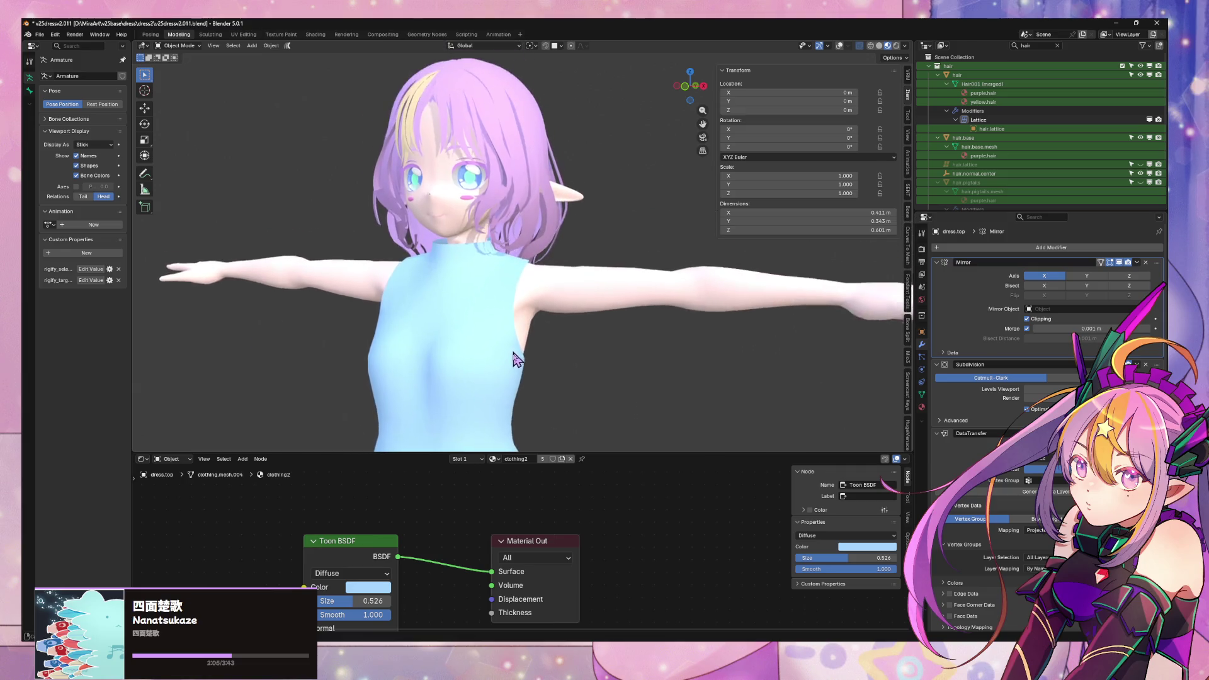